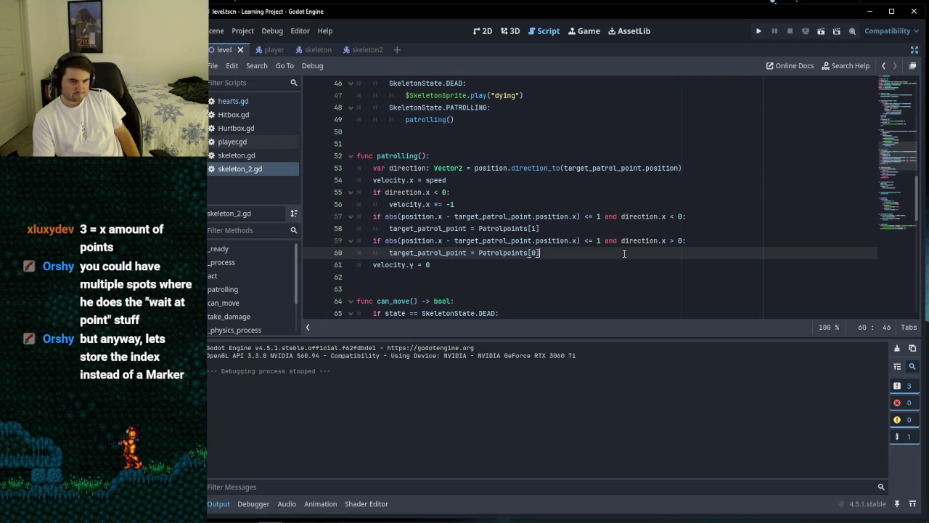
# Step: Select and deselect the Marker2D type of target_patrol_point on line 10
pyautogui.scroll(10, 582, 209)
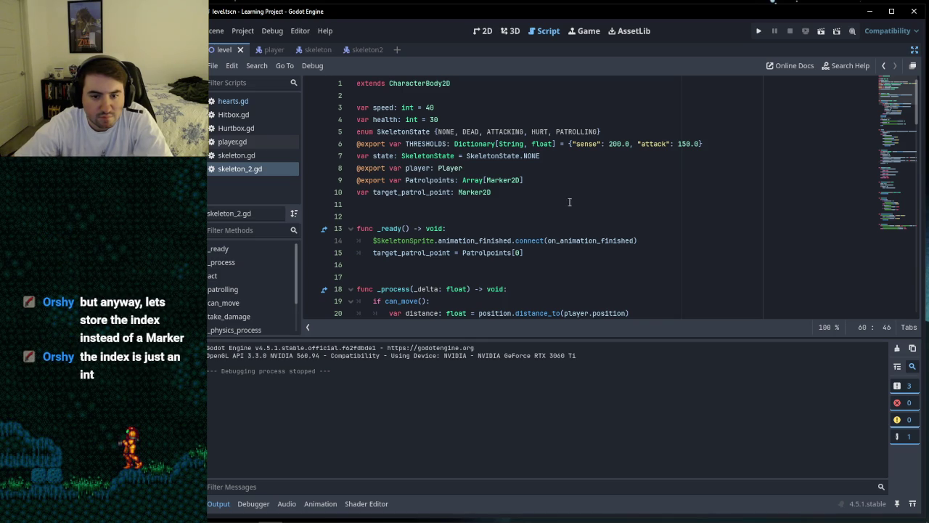
pyautogui.moveTo(458, 191); pyautogui.dragTo(501, 192)
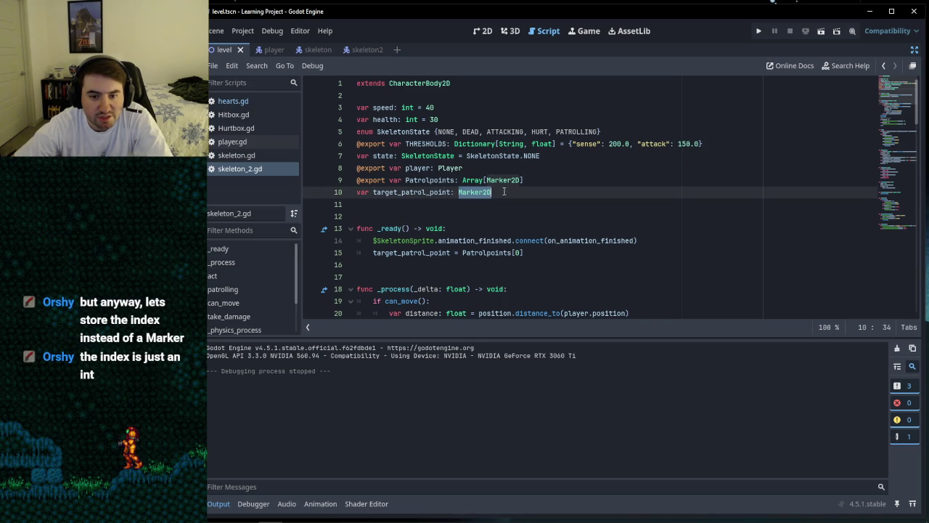
pyautogui.click(507, 191)
pyautogui.moveTo(458, 192); pyautogui.dragTo(508, 191)
pyautogui.click(508, 192)
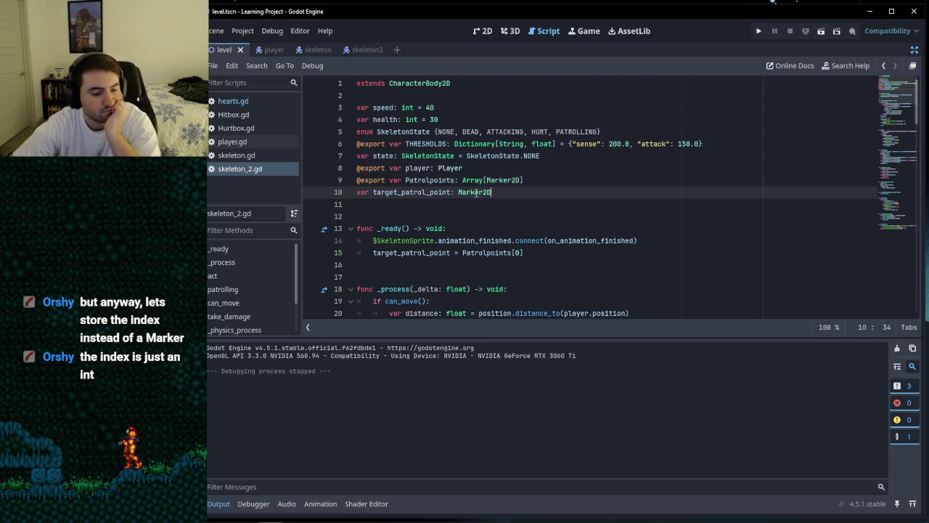
pyautogui.doubleClick(476, 191)
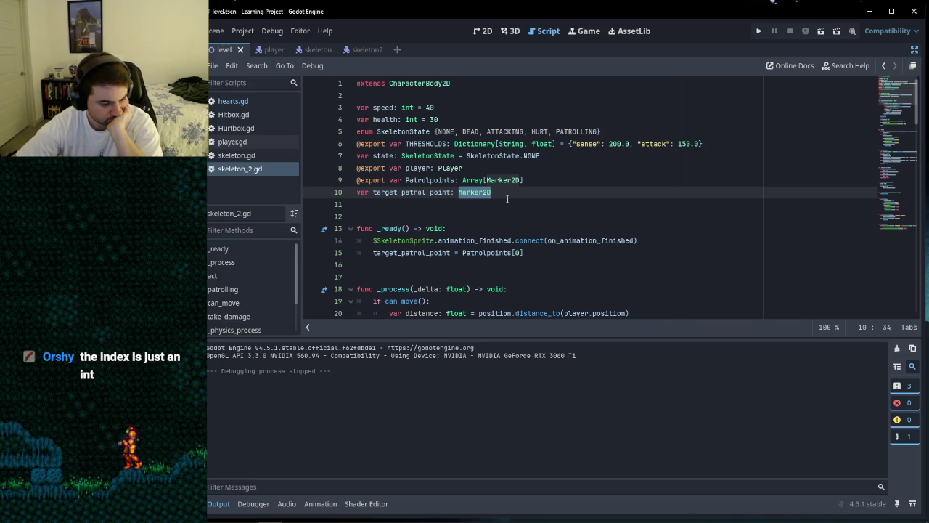
pyautogui.click(518, 193)
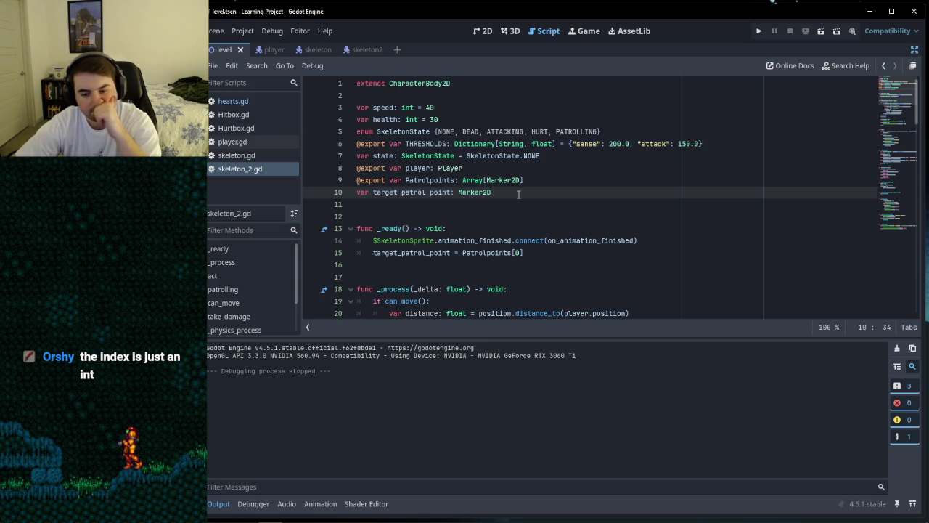
pyautogui.moveTo(363, 521)
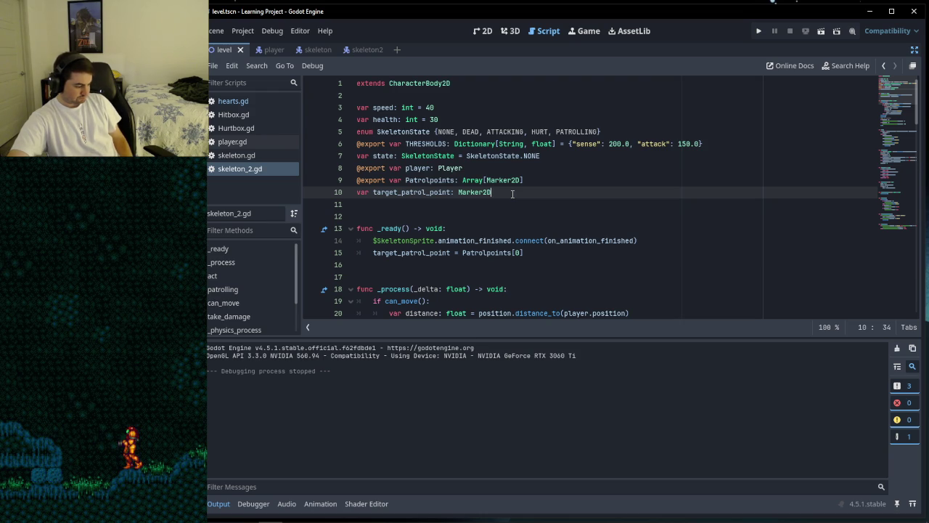
# Step: Move the caret between the velocity.y = 0 line, the line after patrolling(), and line 11
pyautogui.scroll(-15, 484, 186)
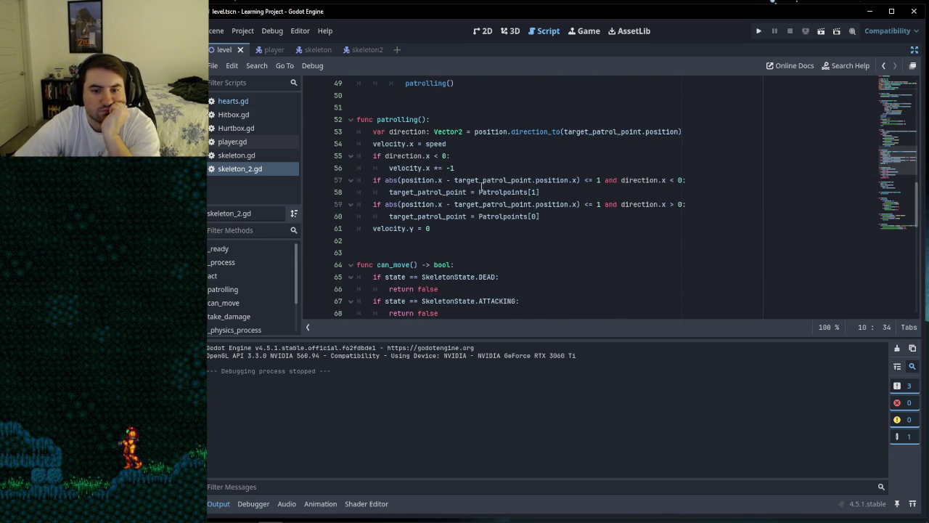
pyautogui.moveTo(478, 190)
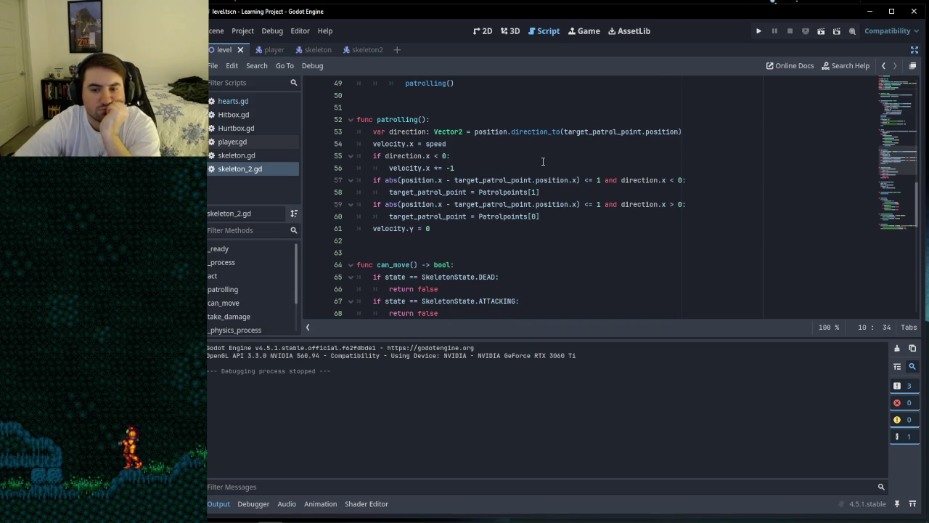
pyautogui.click(475, 229)
pyautogui.click(423, 244)
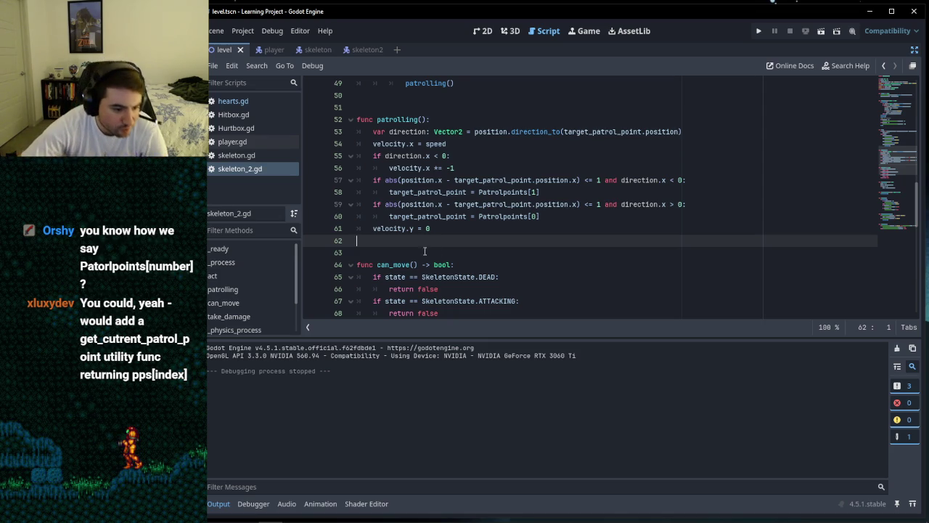
pyautogui.scroll(15, 450, 247)
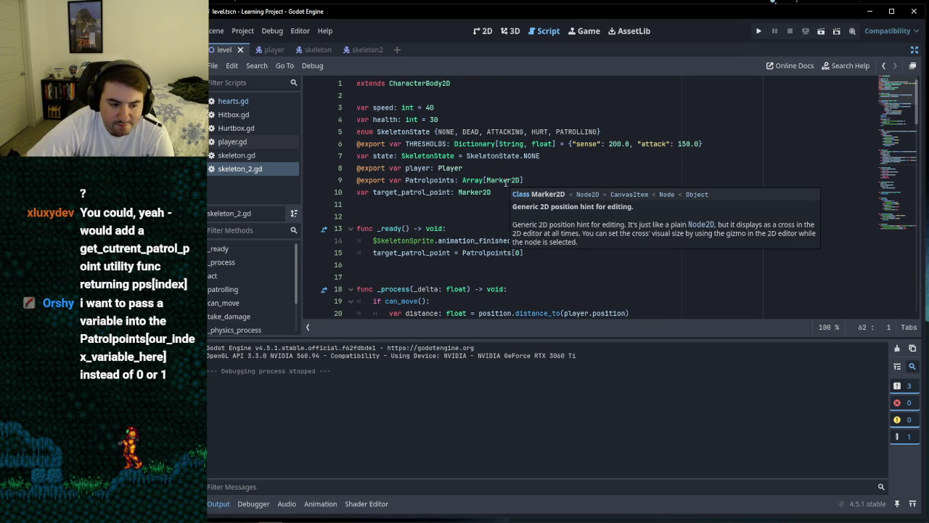
pyautogui.scroll(-1, 505, 183)
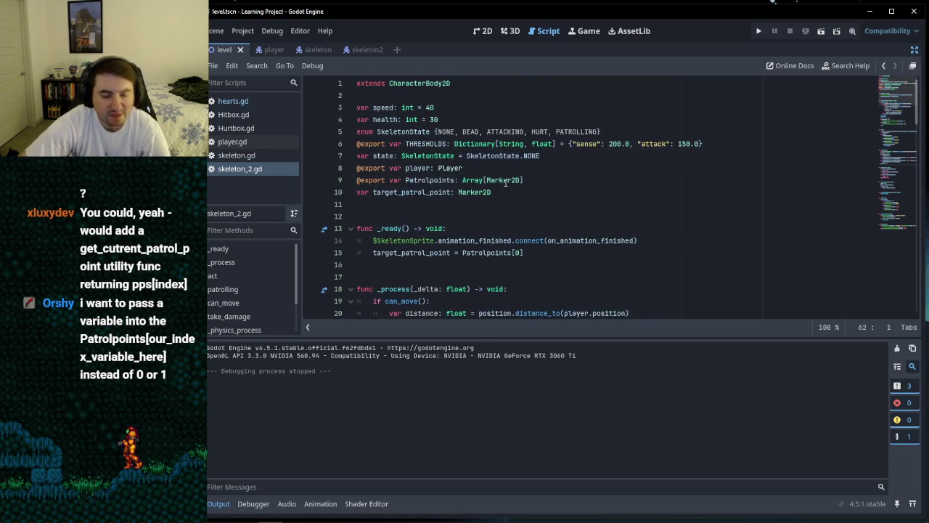
pyautogui.scroll(1, 506, 185)
pyautogui.click(505, 189)
pyautogui.click(450, 204)
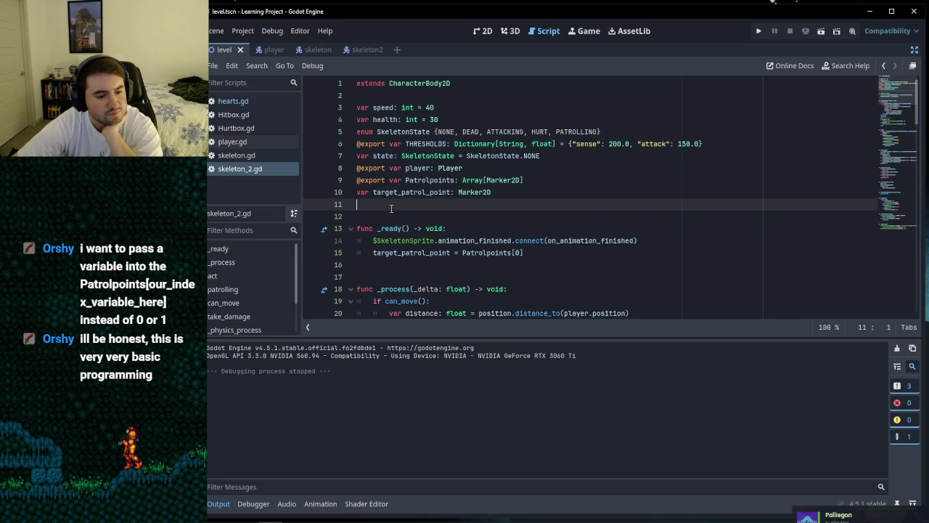
# Step: Return the caret to empty line 11 below the variable declarations
pyautogui.scroll(-14, 391, 209)
pyautogui.scroll(-14, 418, 210)
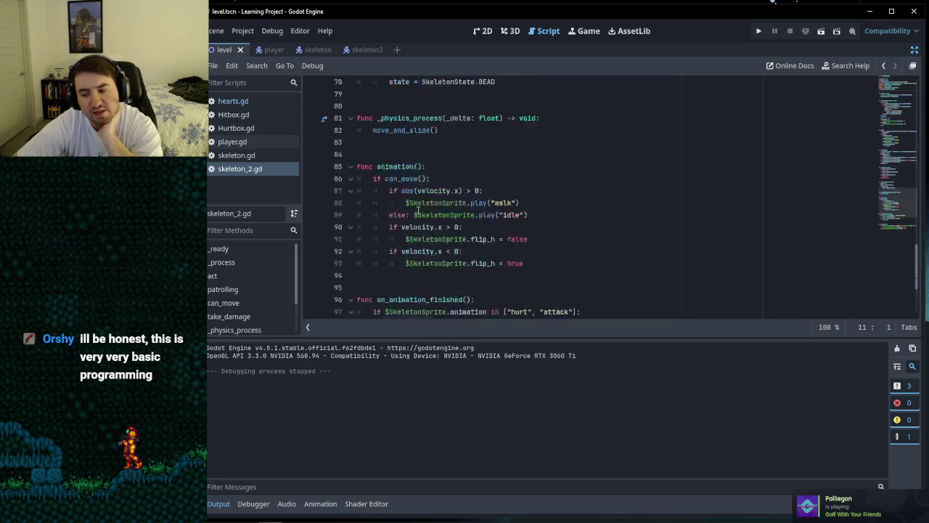
pyautogui.scroll(12, 418, 209)
pyautogui.scroll(17, 418, 210)
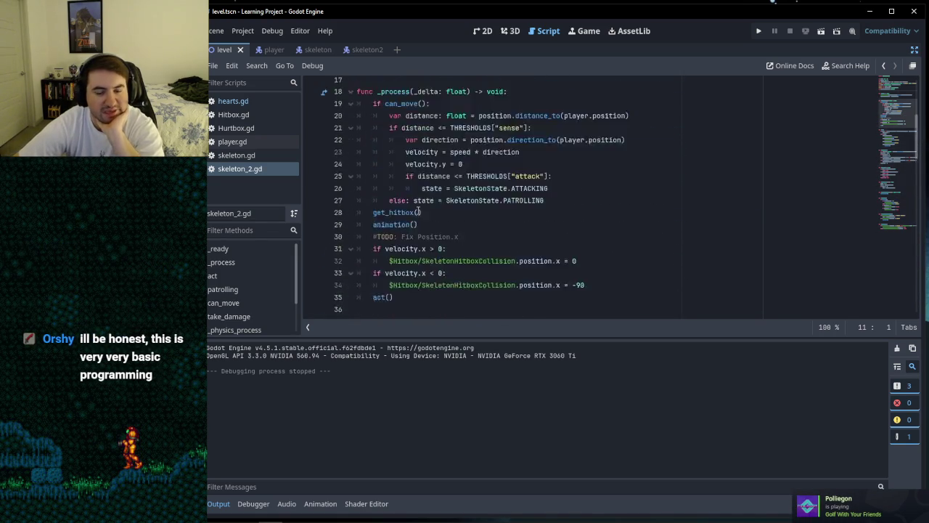
pyautogui.click(400, 210)
pyautogui.scroll(-15, 400, 210)
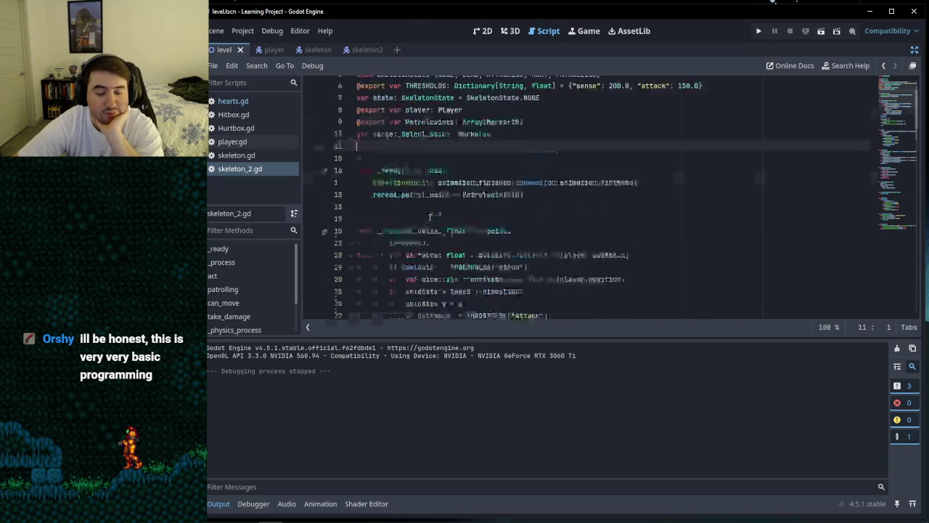
pyautogui.scroll(1, 430, 218)
# Step: Move the caret between blank lines 50, 51 and 63 around patrolling()
pyautogui.click(390, 143)
pyautogui.click(389, 133)
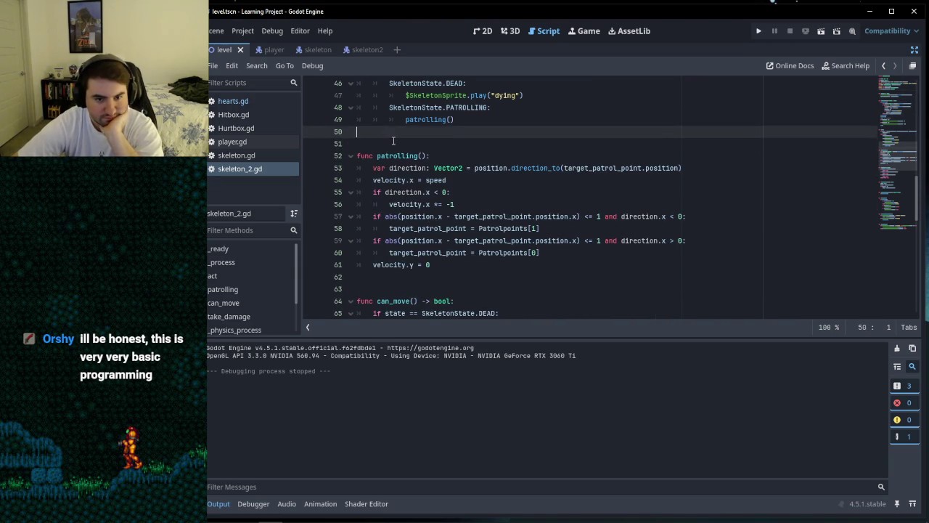
pyautogui.click(395, 145)
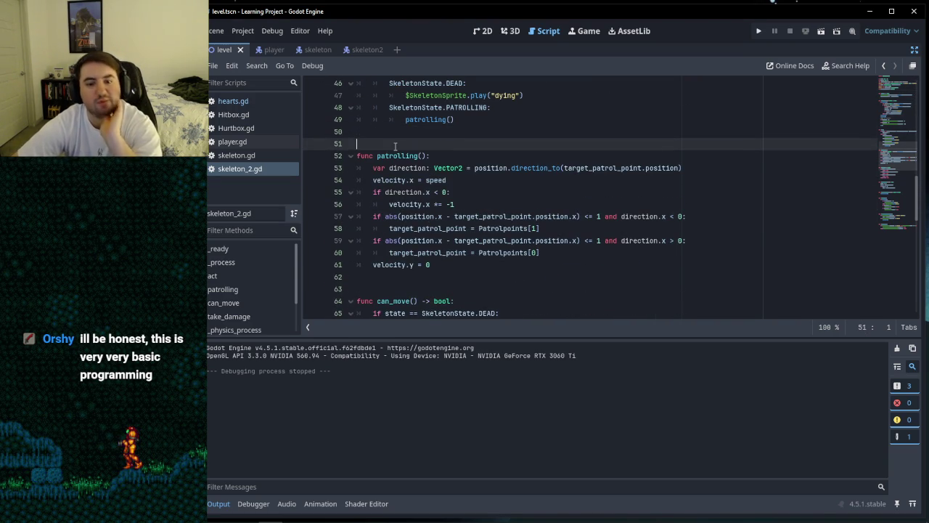
pyautogui.click(409, 280)
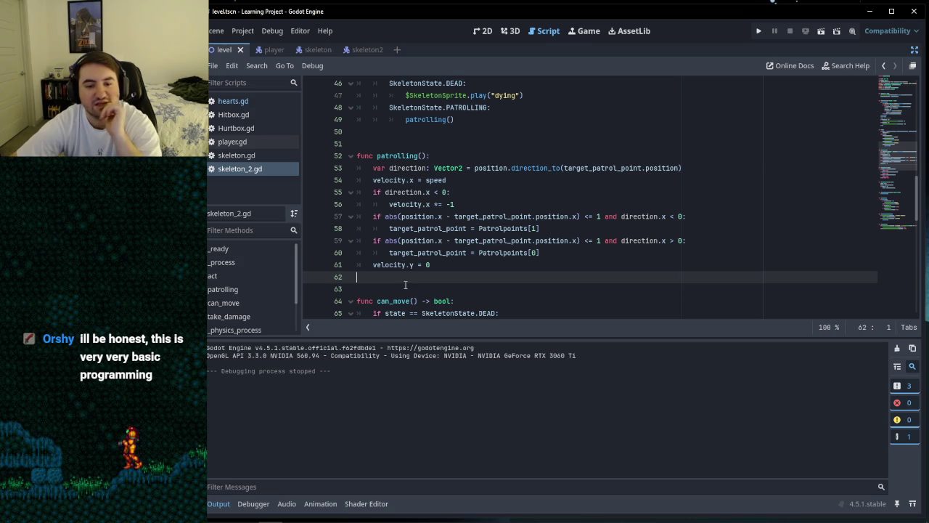
pyautogui.press('Down')
pyautogui.click(401, 132)
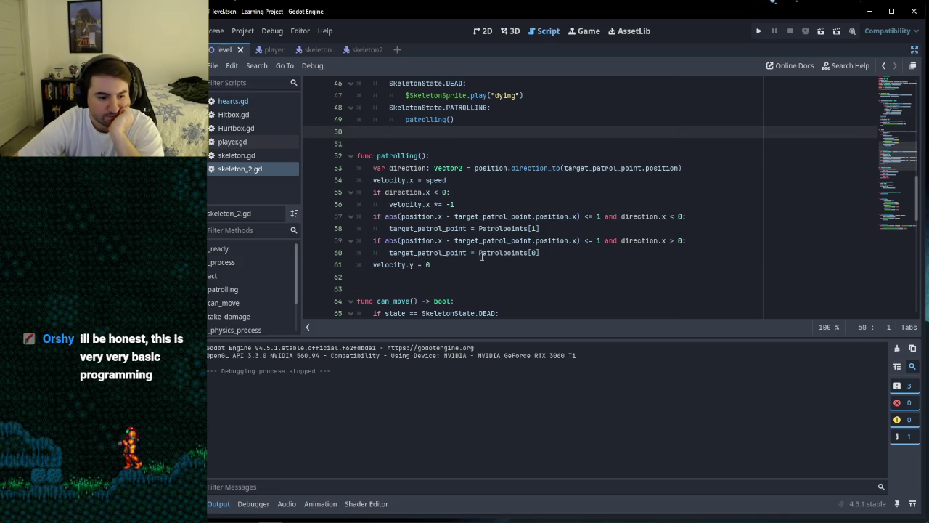
pyautogui.click(429, 286)
# Step: Refocus the editor and place the caret on empty lines 11 and 12 below the variables
pyautogui.scroll(15, 453, 274)
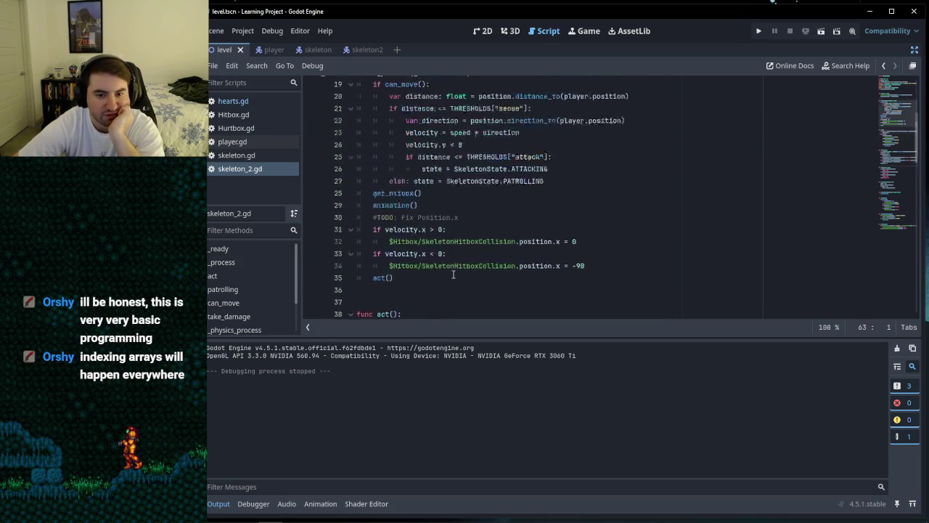
pyautogui.click(428, 215)
pyautogui.click(421, 204)
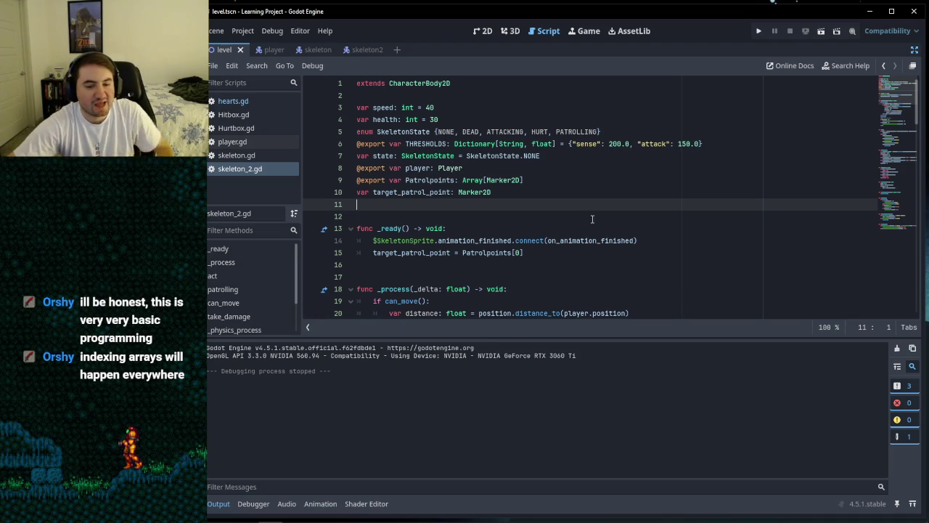
pyautogui.click(371, 217)
pyautogui.click(385, 205)
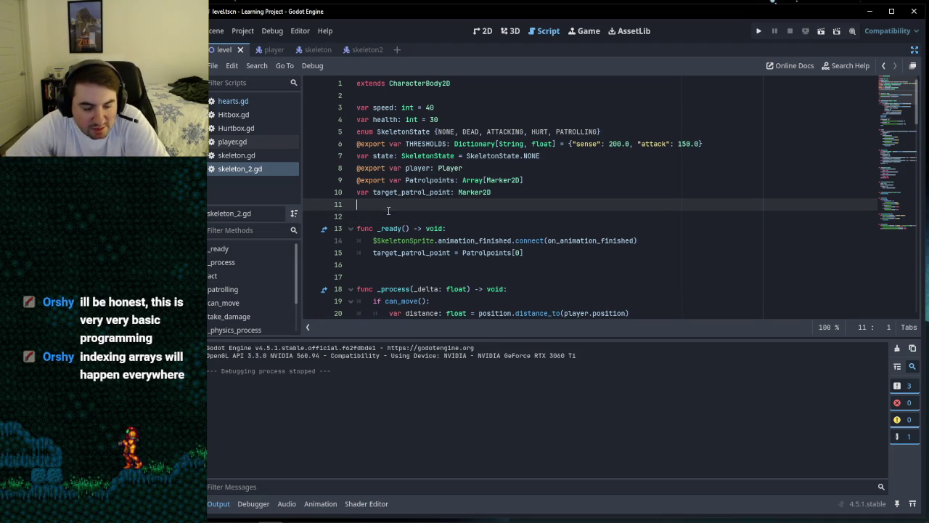
pyautogui.click(385, 217)
pyautogui.click(368, 207)
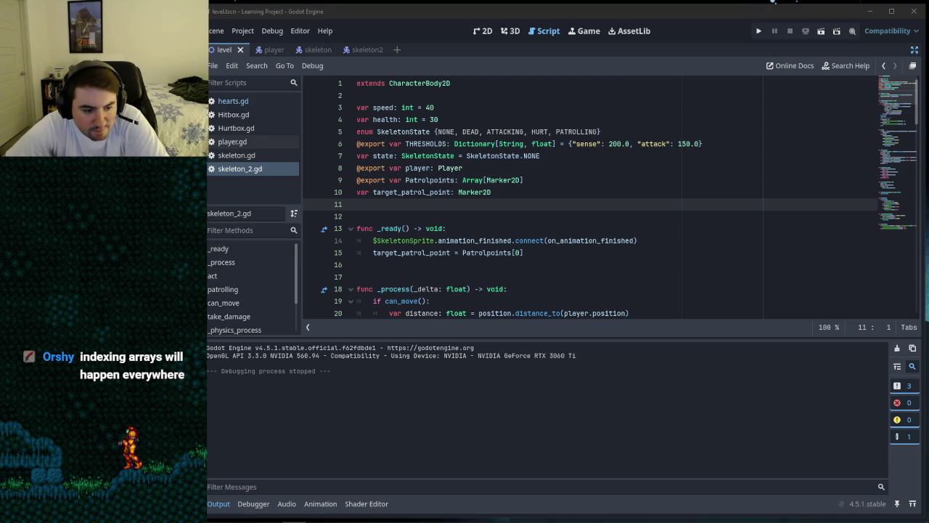
pyautogui.click(401, 209)
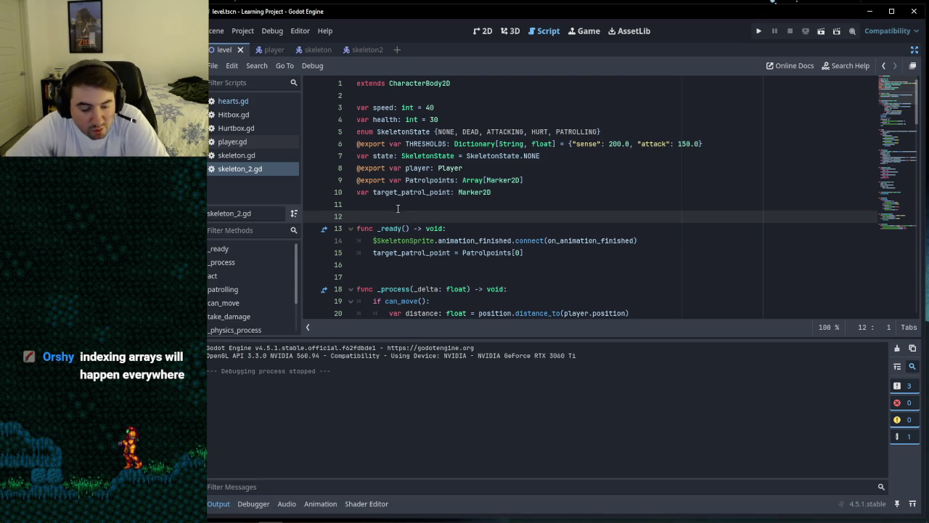
pyautogui.click(397, 213)
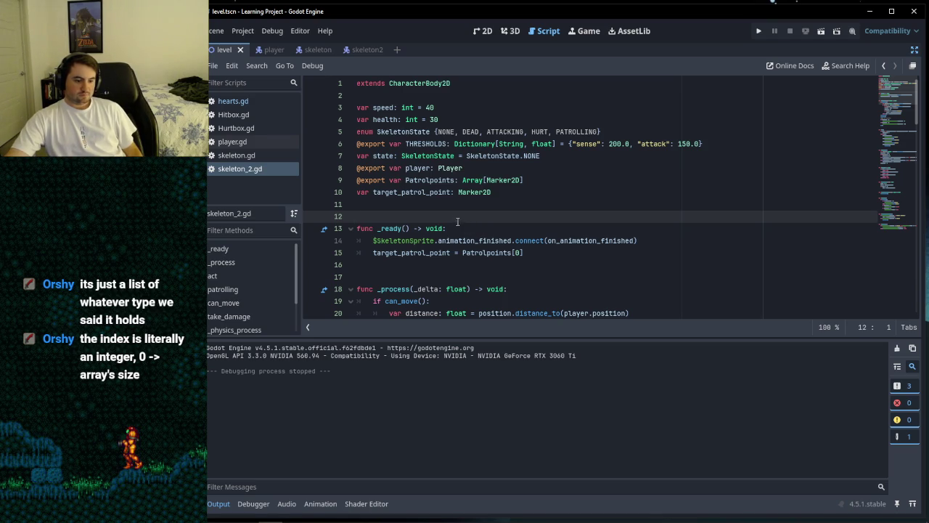
pyautogui.click(487, 203)
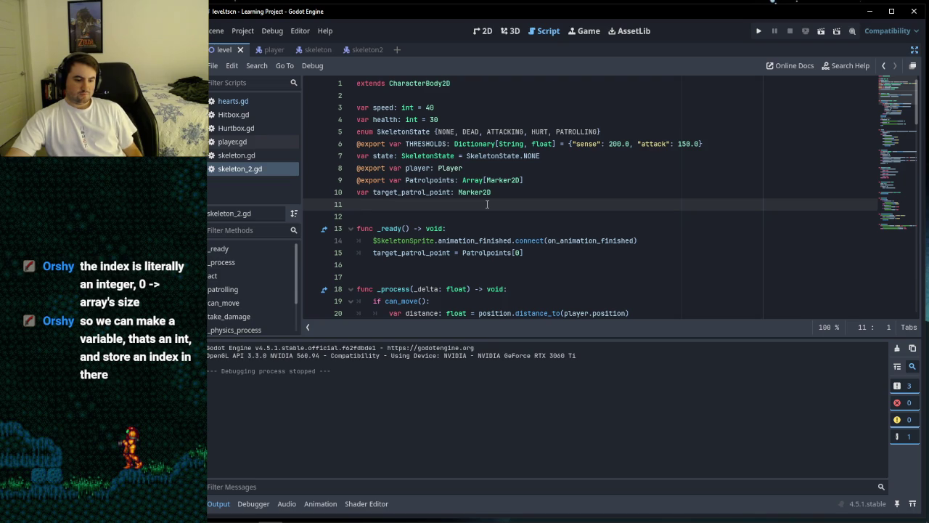
pyautogui.click(496, 213)
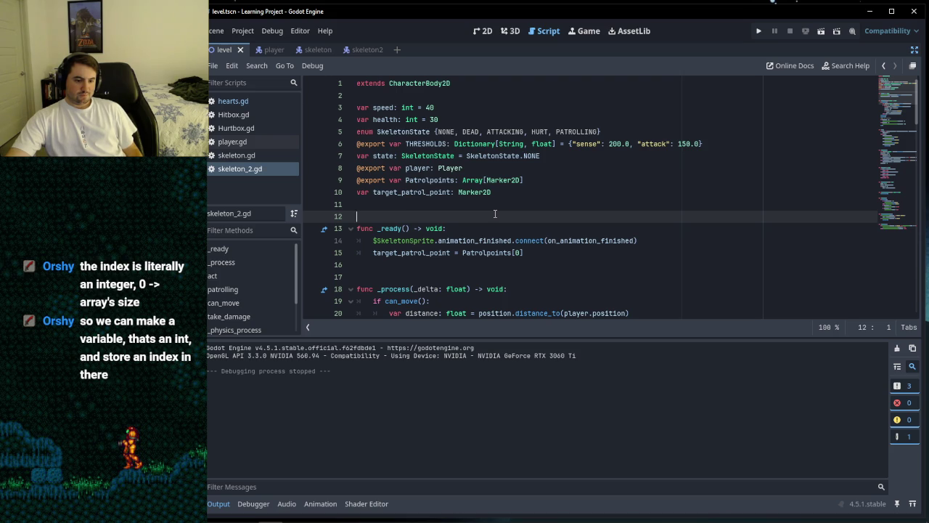
pyautogui.moveTo(270, 520)
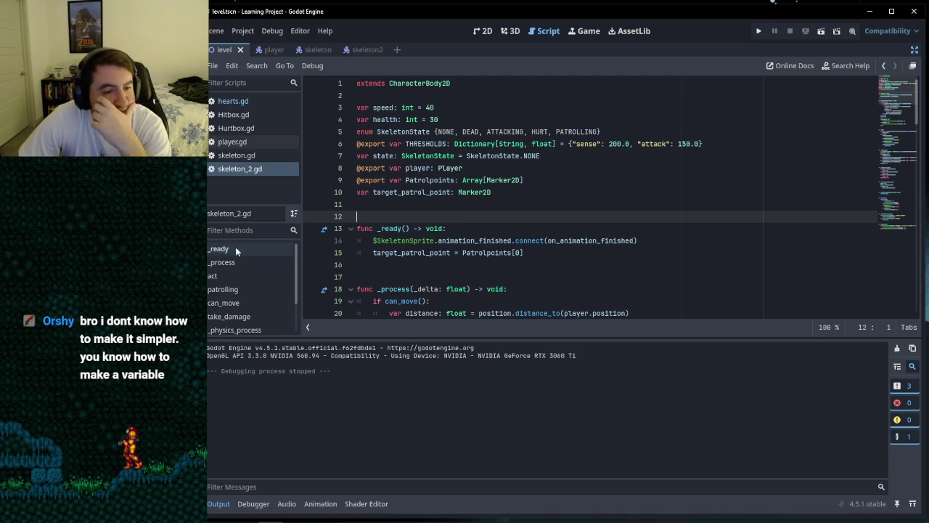
# Step: Move the caret among empty lines 50, 62 and 63 around patrolling()
pyautogui.click(424, 209)
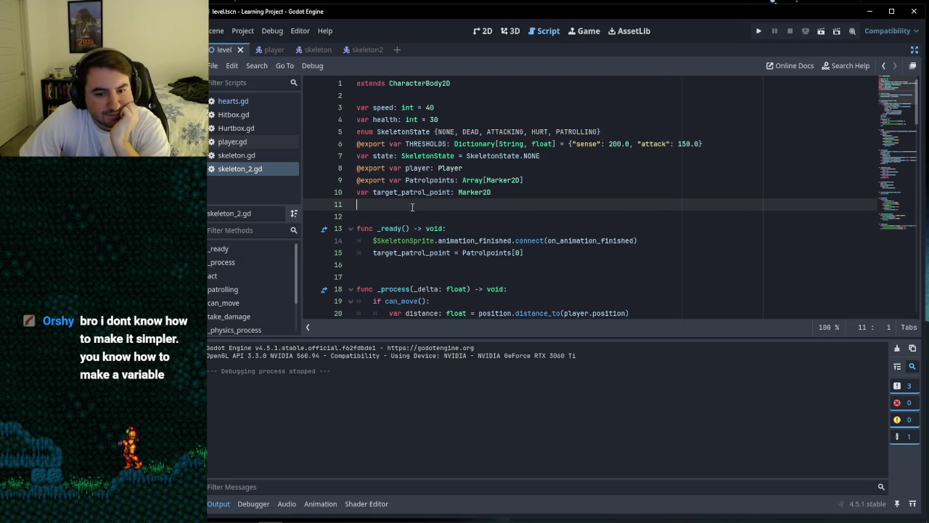
pyautogui.scroll(-15, 436, 214)
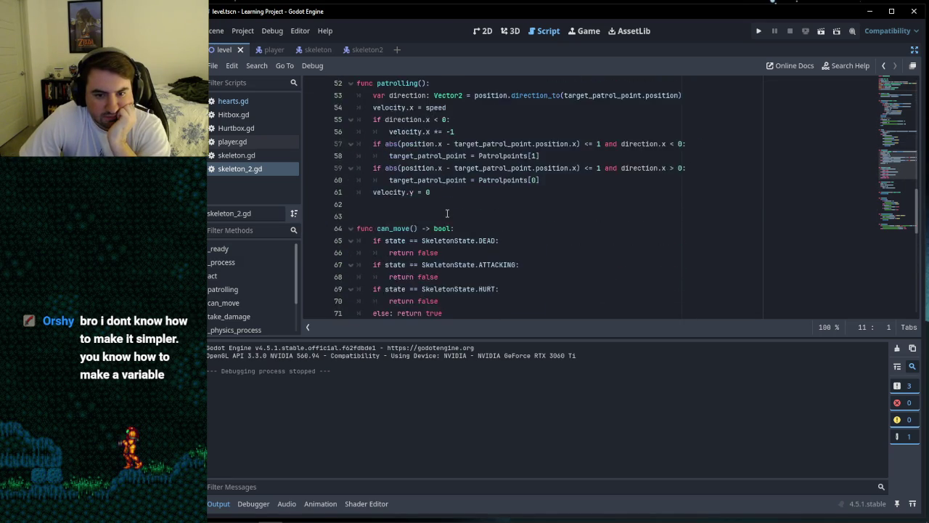
pyautogui.scroll(3, 446, 217)
pyautogui.click(421, 289)
pyautogui.press('Up')
pyautogui.press('Up')
pyautogui.press('Up')
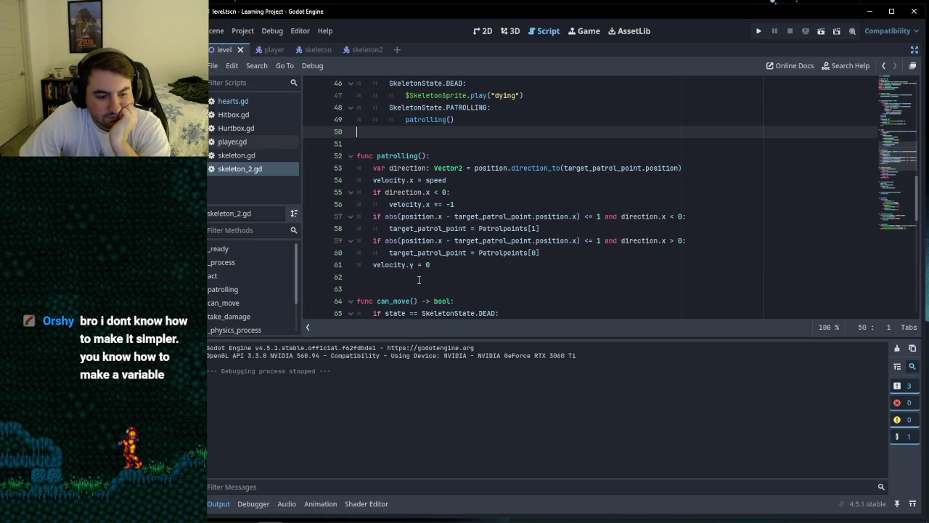
pyautogui.click(419, 279)
pyautogui.click(420, 289)
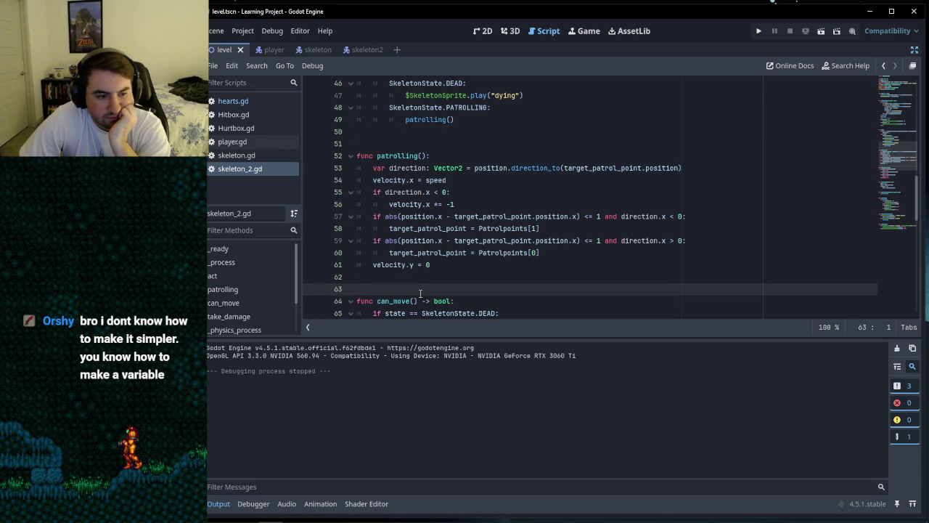
pyautogui.click(399, 278)
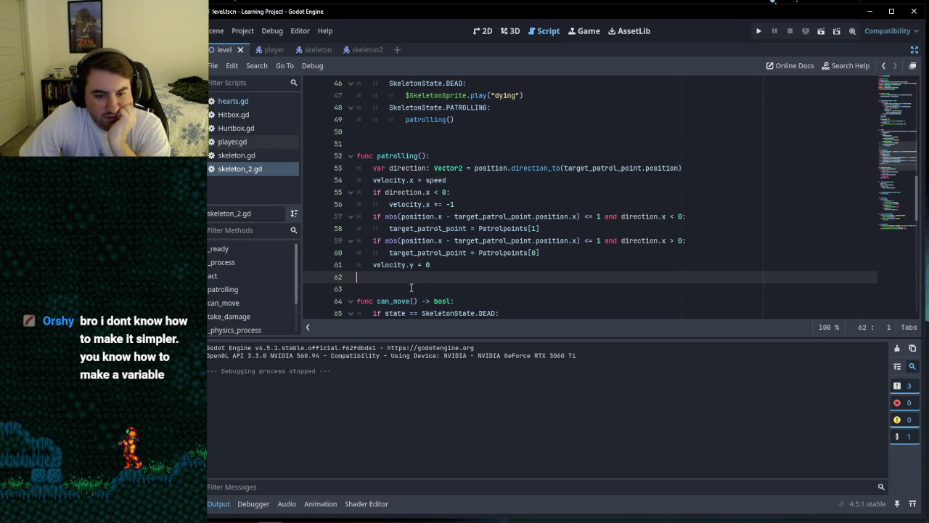
pyautogui.click(417, 131)
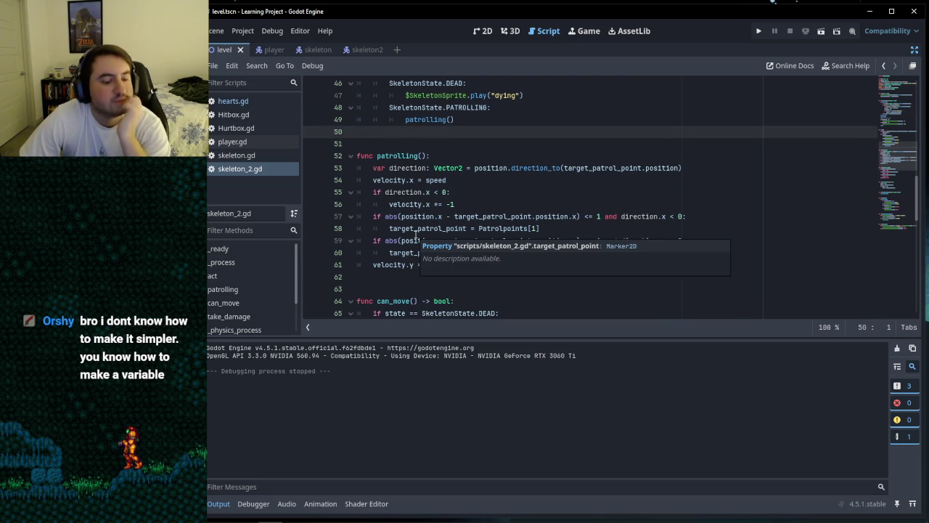
# Step: Dismiss the target_patrol_point tooltip and settle the caret on empty line 63
pyautogui.click(400, 278)
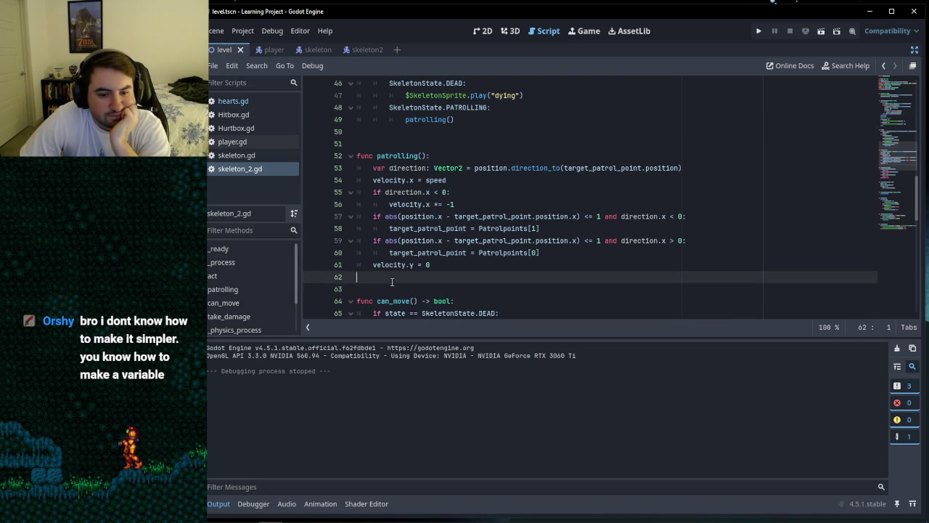
pyautogui.click(387, 138)
pyautogui.press('Up')
pyautogui.press('Down')
pyautogui.press('Down')
pyautogui.press('Up')
pyautogui.press('Up')
pyautogui.click(390, 277)
pyautogui.click(389, 284)
pyautogui.click(386, 281)
pyautogui.click(391, 290)
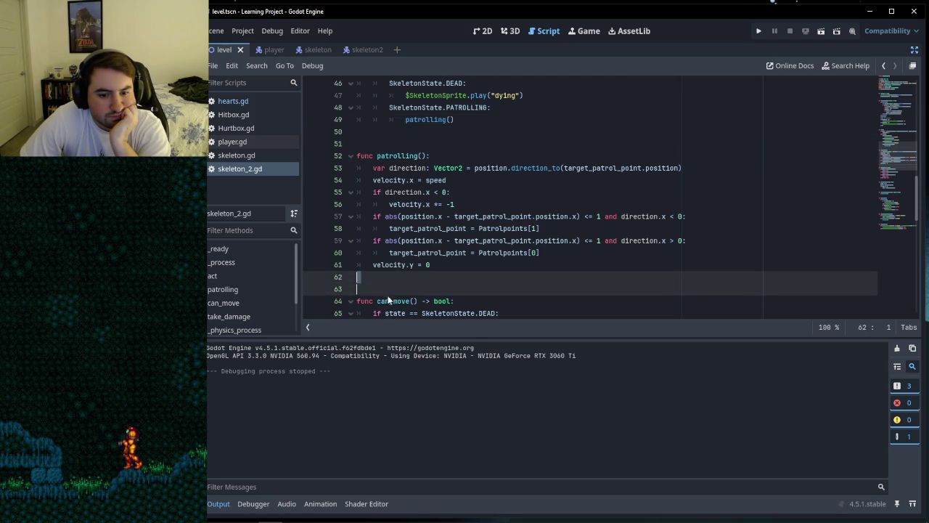
# Step: Cut the stray 'func can' text on line 63 and paste it back
pyautogui.moveTo(386, 293); pyautogui.dragTo(394, 284)
pyautogui.click(396, 289)
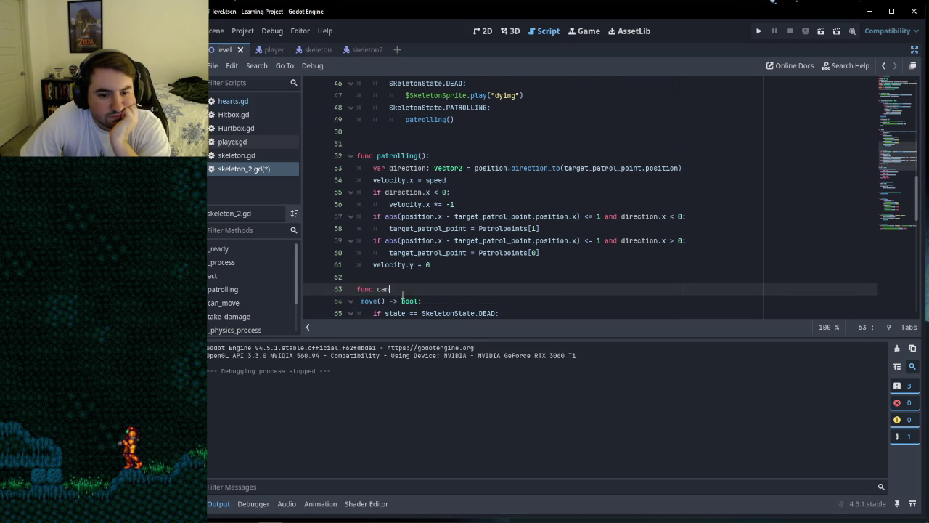
pyautogui.moveTo(357, 289); pyautogui.dragTo(391, 289)
pyautogui.rightClick(383, 287)
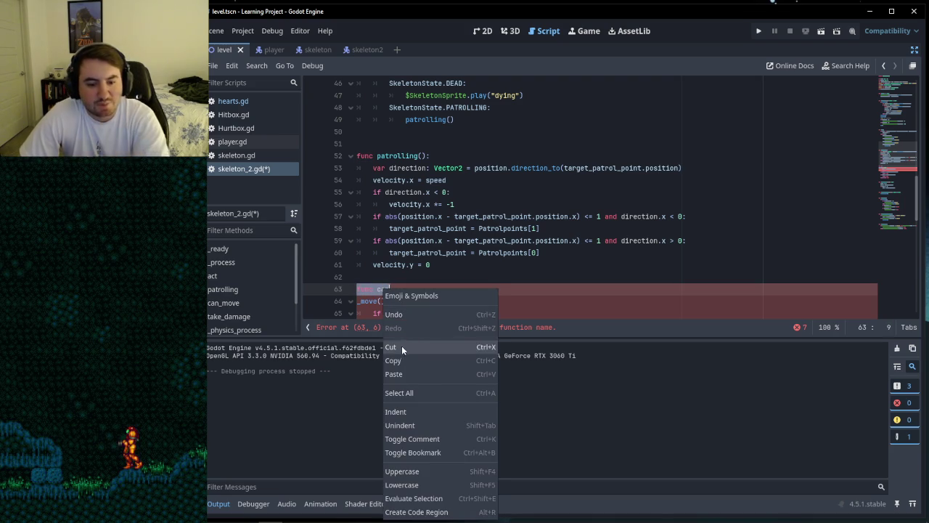
pyautogui.click(401, 345)
pyautogui.rightClick(356, 300)
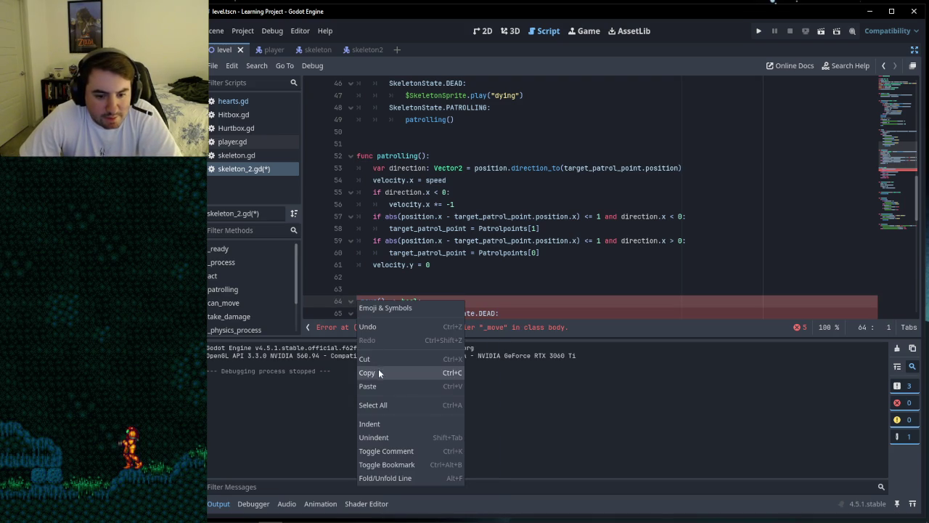
pyautogui.click(373, 378)
pyautogui.rightClick(359, 305)
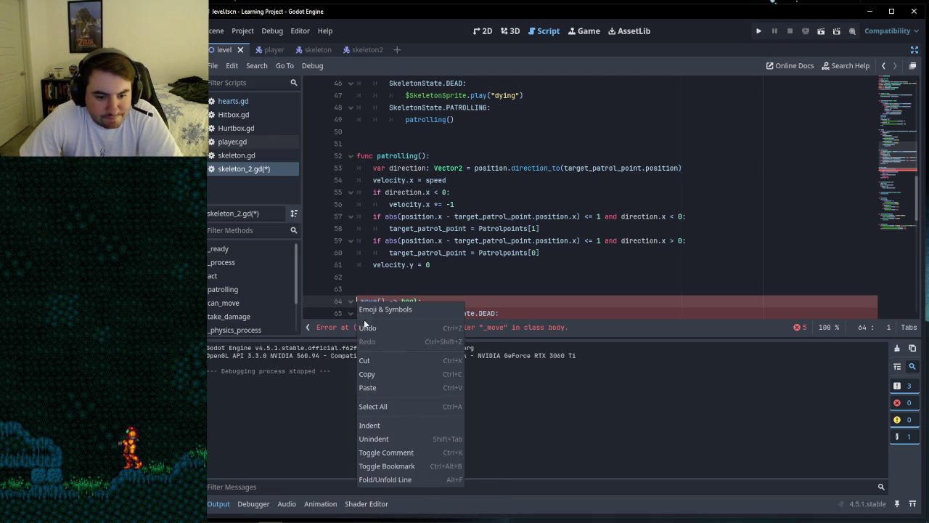
pyautogui.click(378, 388)
# Step: Replace the broken lines with 'func can_move() -> bool:'
pyautogui.scroll(-3, 423, 303)
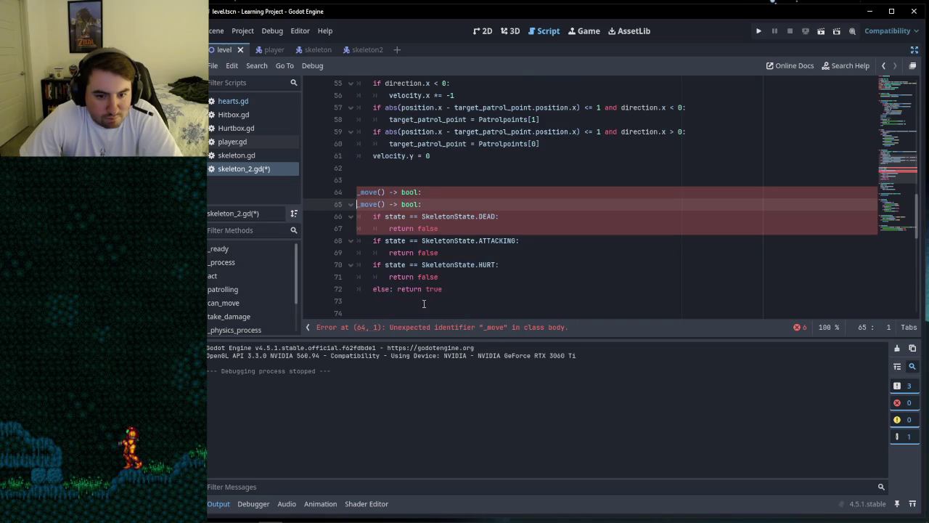
pyautogui.moveTo(427, 205); pyautogui.dragTo(356, 194)
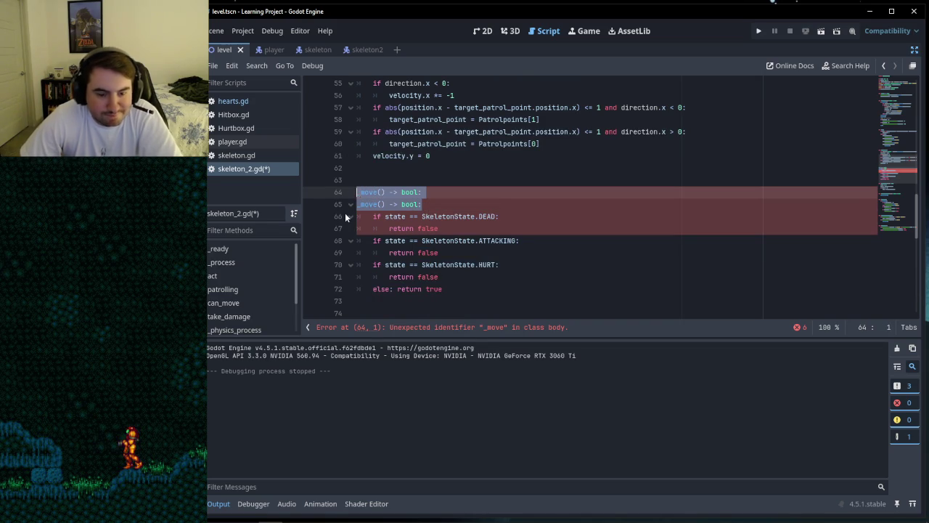
pyautogui.write('func c')
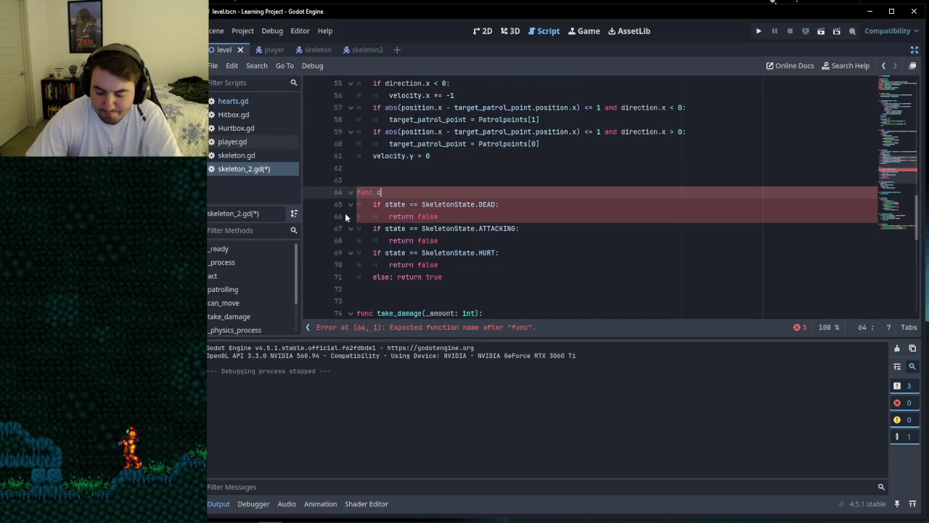
pyautogui.write('an_move ')
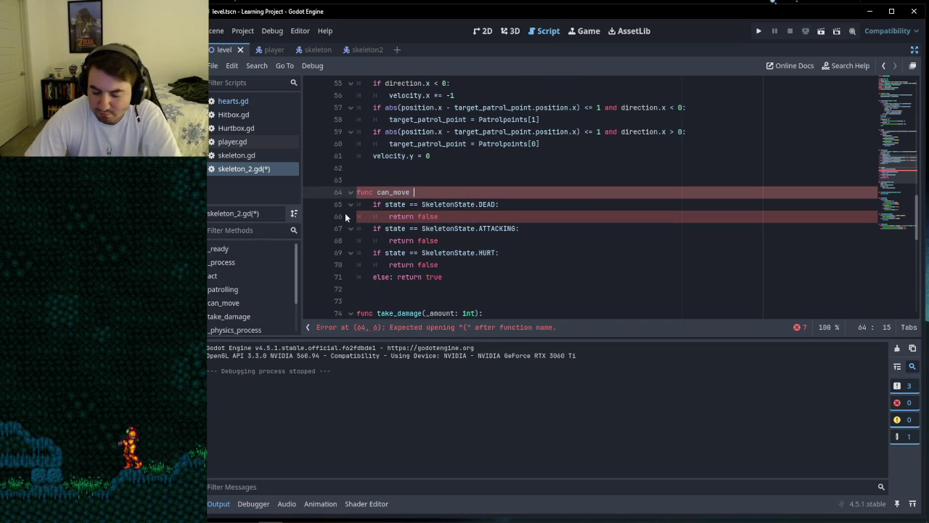
pyautogui.write('-')
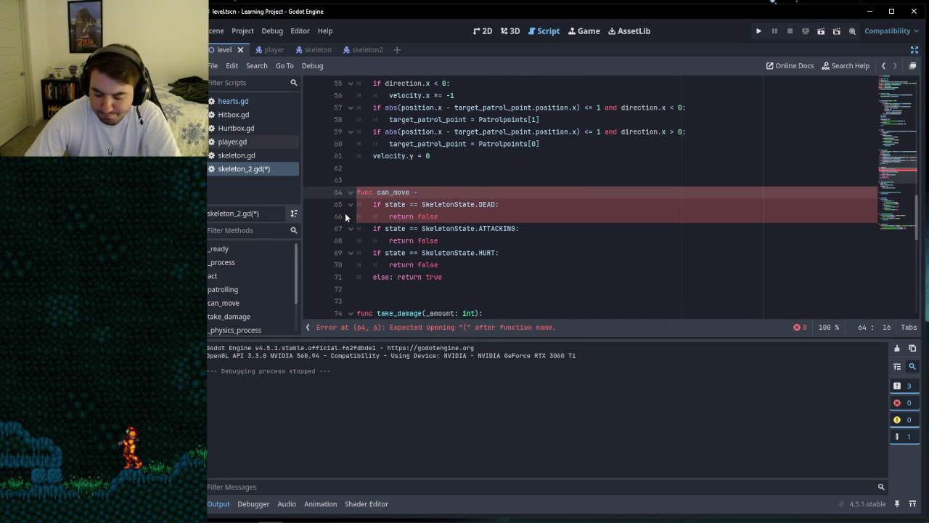
pyautogui.write('> bool:')
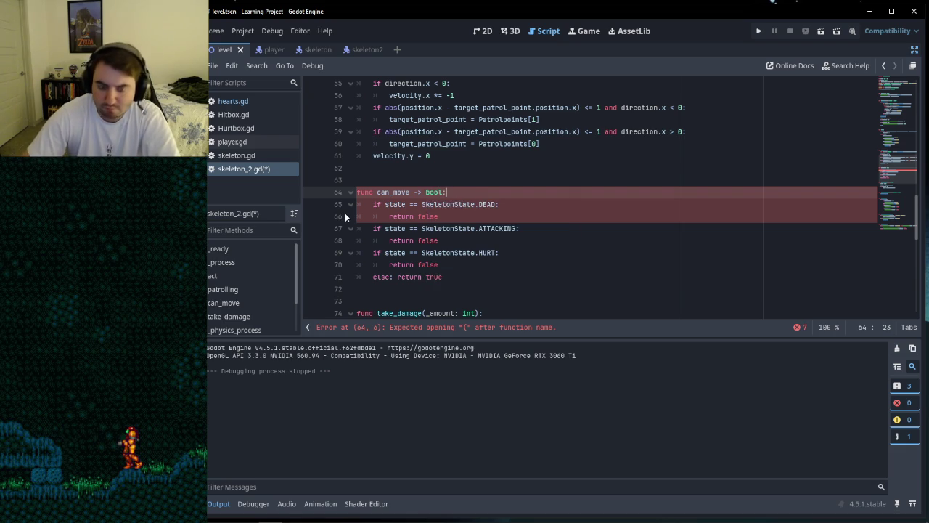
pyautogui.press('Up')
pyautogui.press('Up')
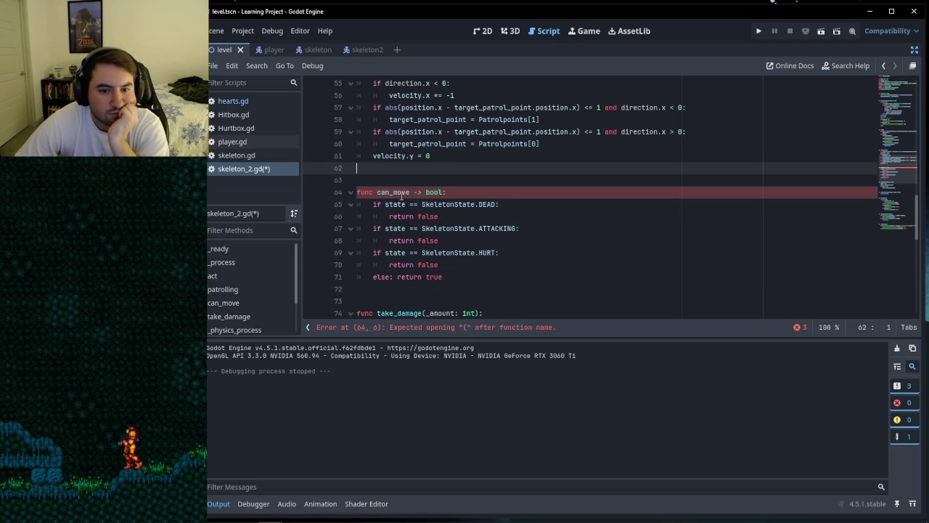
pyautogui.click(377, 201)
pyautogui.press('Up')
pyautogui.click(374, 191)
pyautogui.moveTo(377, 192); pyautogui.dragTo(411, 192)
pyautogui.click(410, 191)
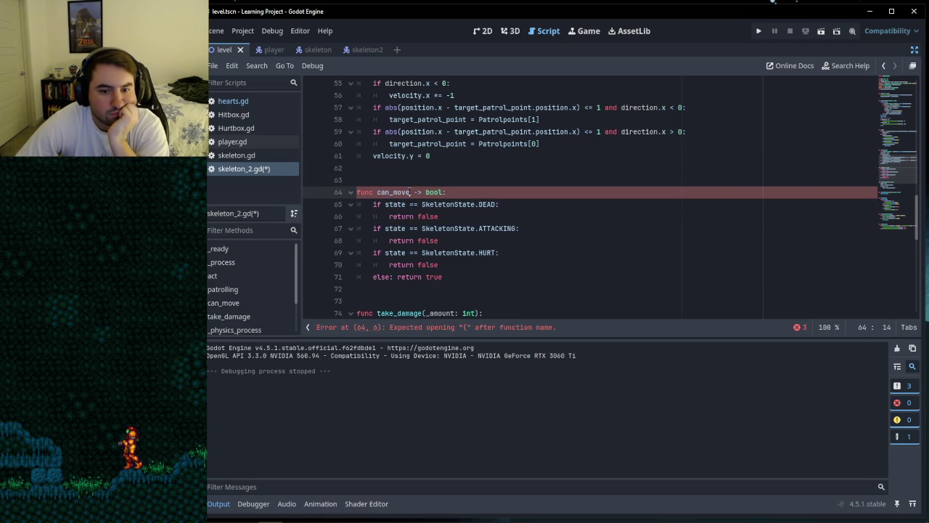
pyautogui.write('(')
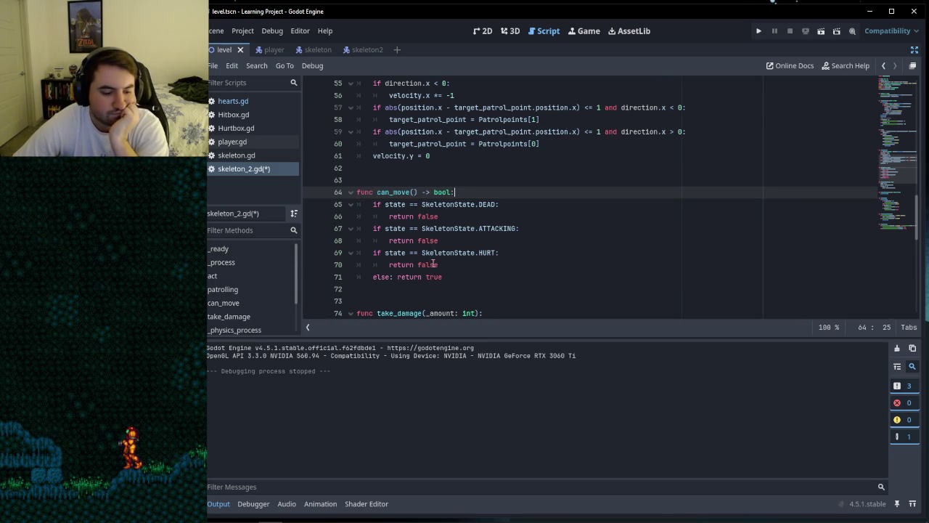
# Step: Return the caret to empty line 12 below the variables
pyautogui.scroll(15, 439, 269)
pyautogui.click(424, 204)
pyautogui.click(425, 216)
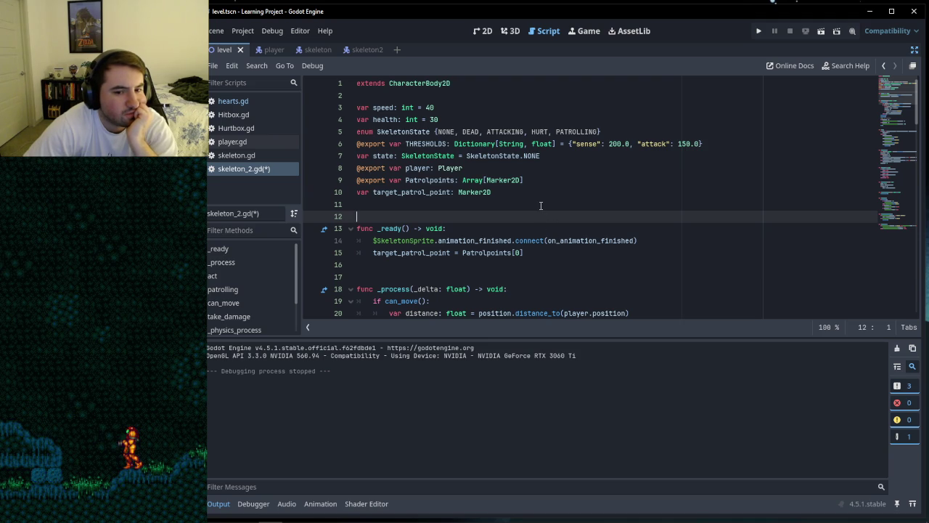
pyautogui.scroll(-4, 540, 205)
pyautogui.scroll(4, 541, 205)
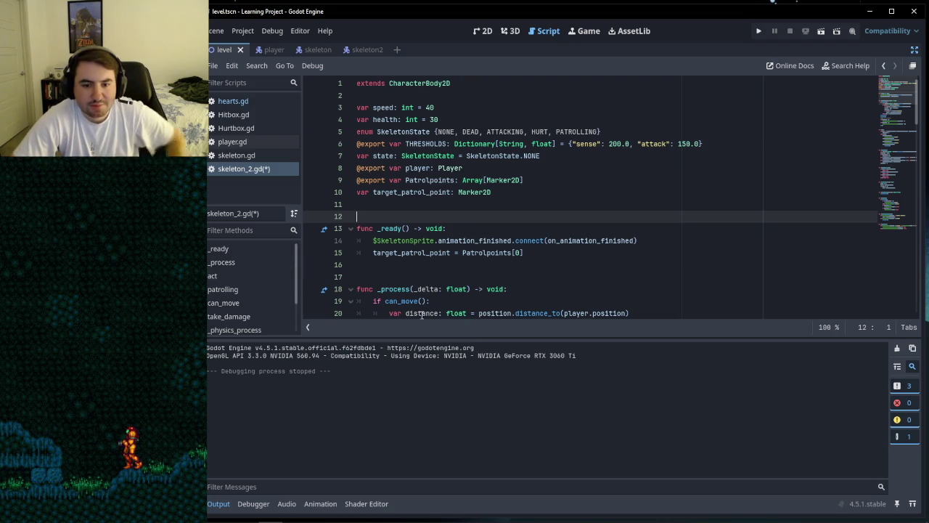
pyautogui.click(448, 202)
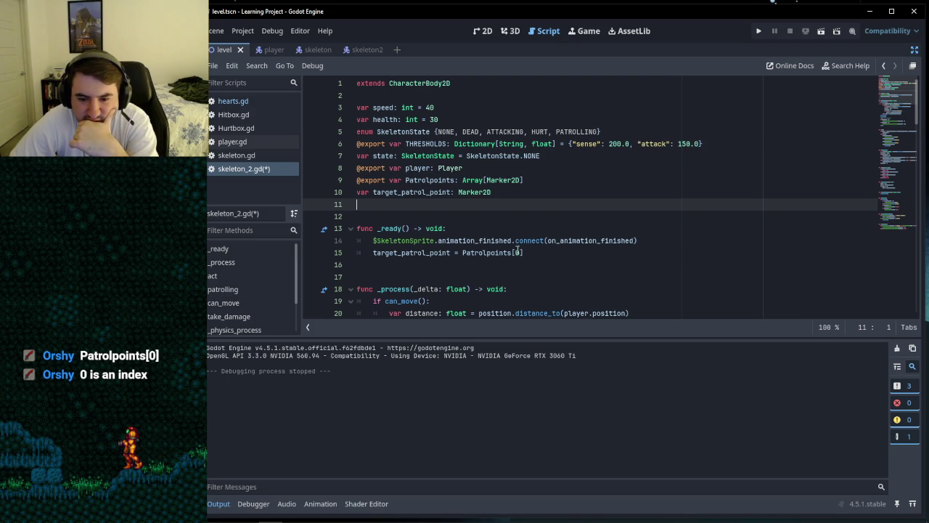
pyautogui.click(519, 253)
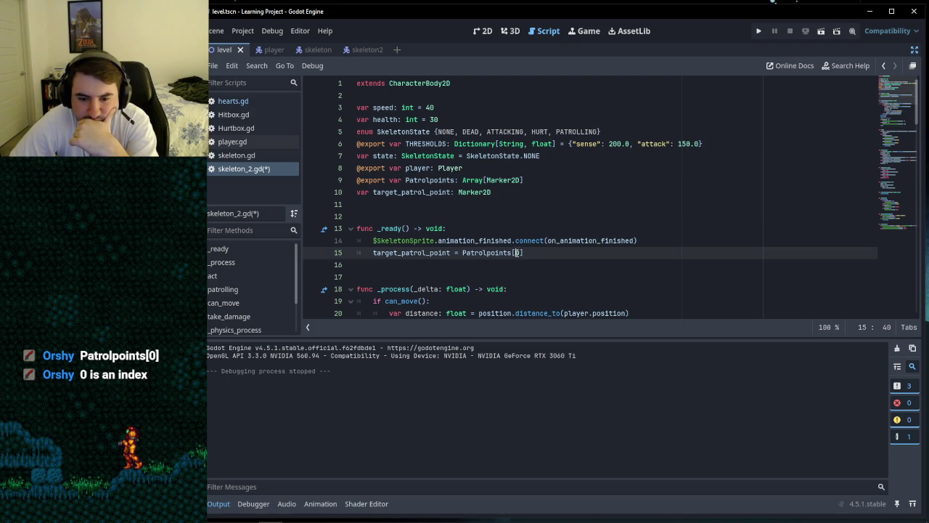
pyautogui.click(513, 205)
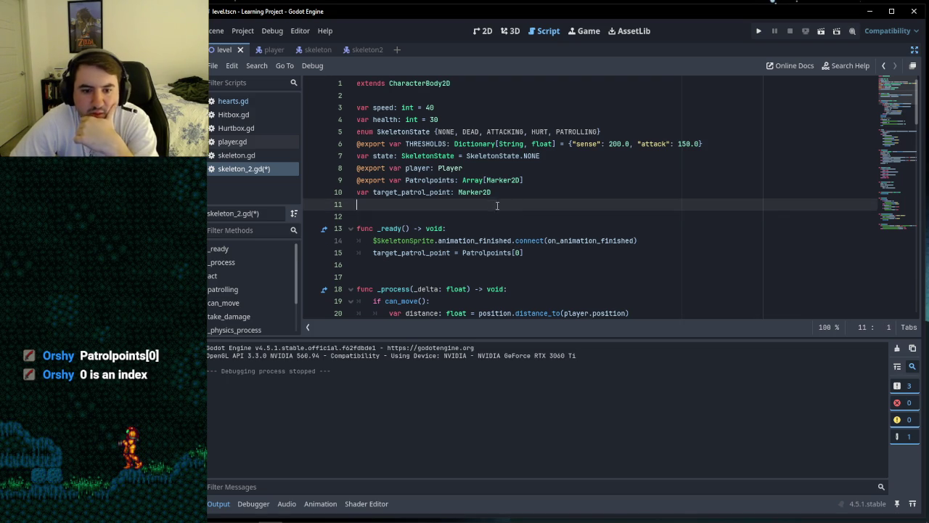
pyautogui.press('Down')
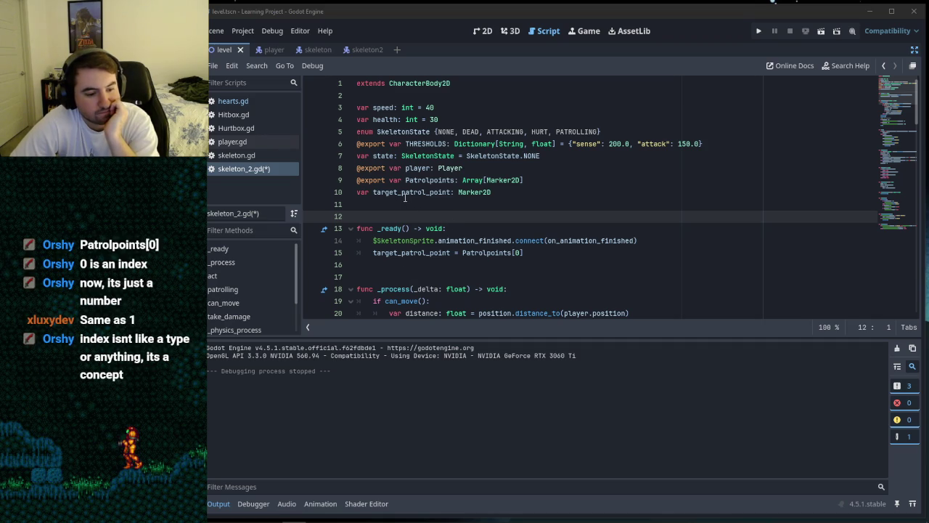
pyautogui.click(383, 212)
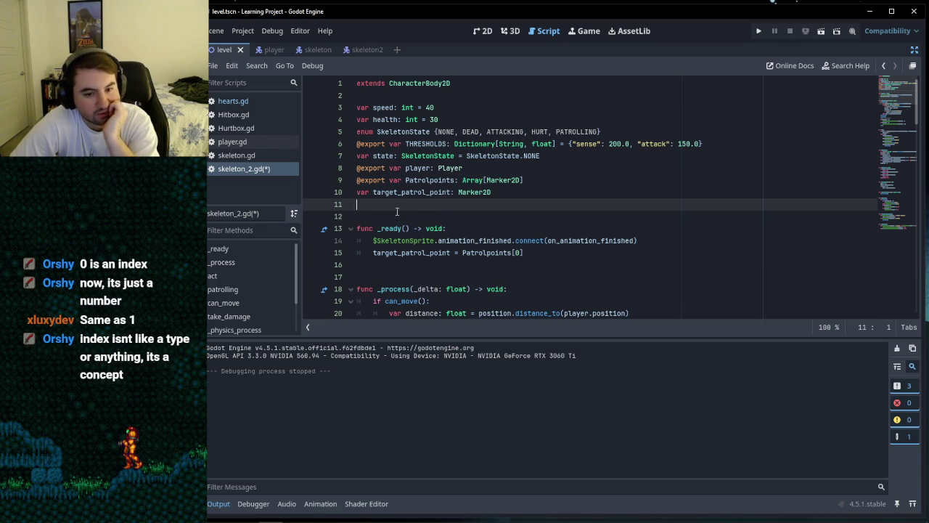
pyautogui.click(383, 205)
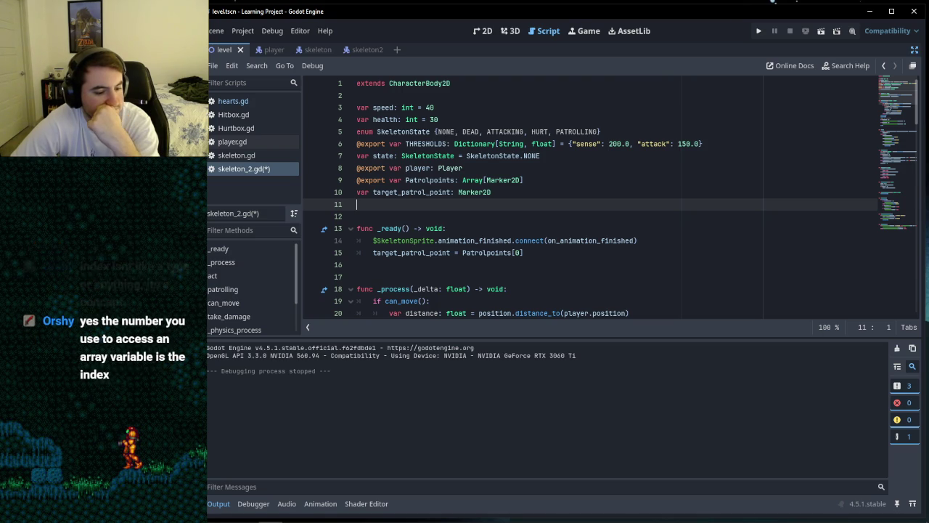
pyautogui.click(411, 216)
pyautogui.click(421, 206)
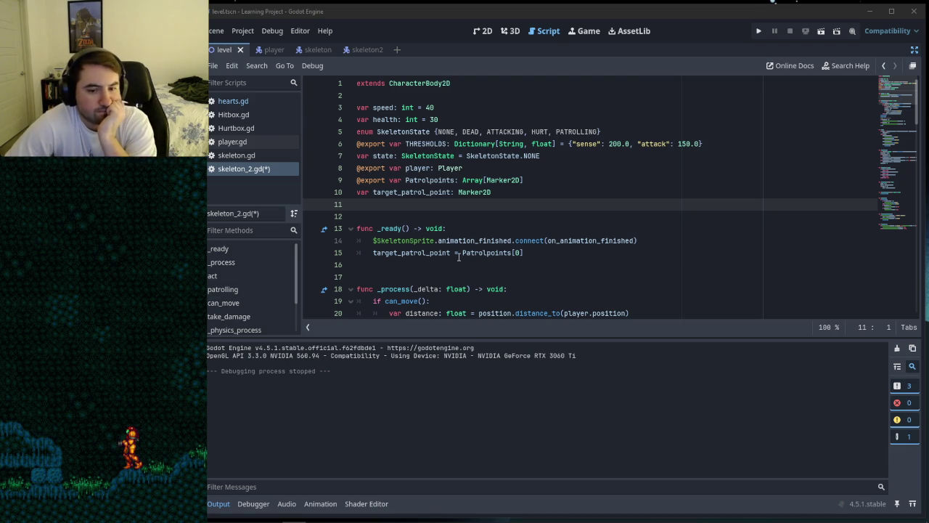
pyautogui.click(426, 206)
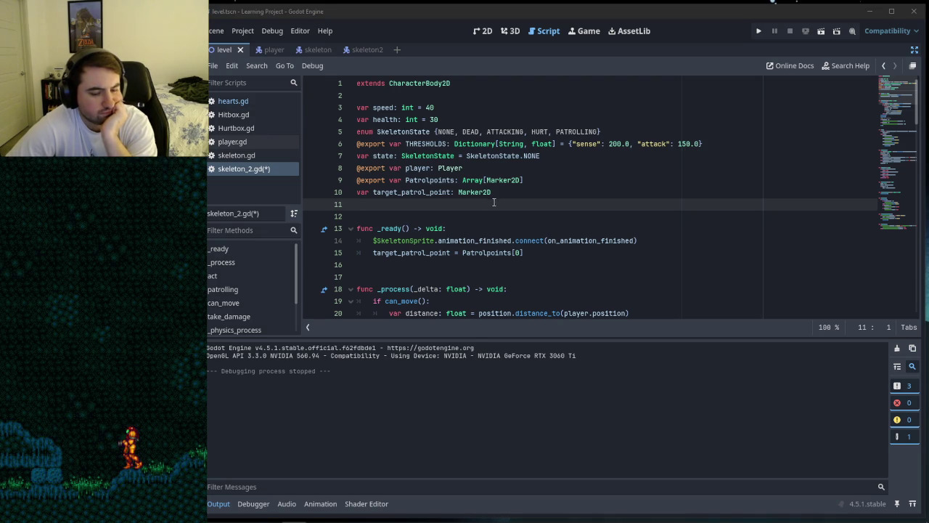
pyautogui.moveTo(528, 151)
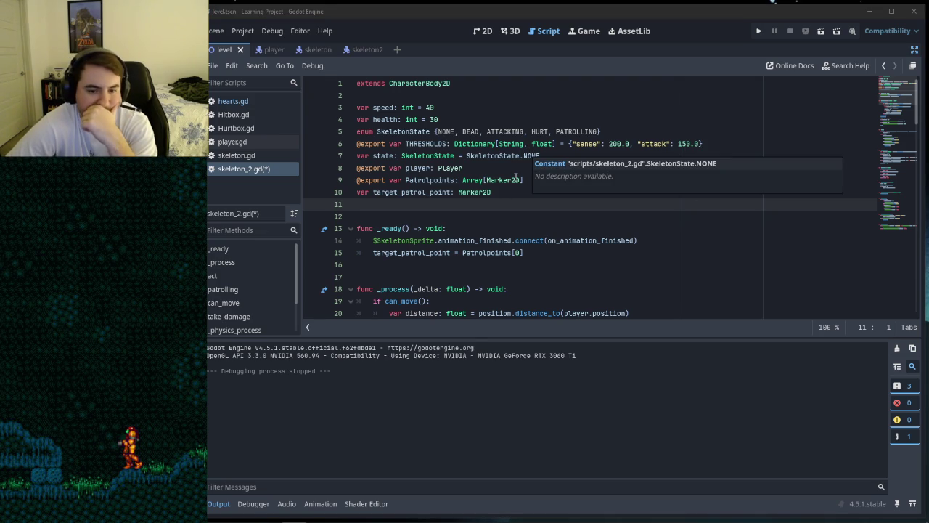
pyautogui.click(479, 209)
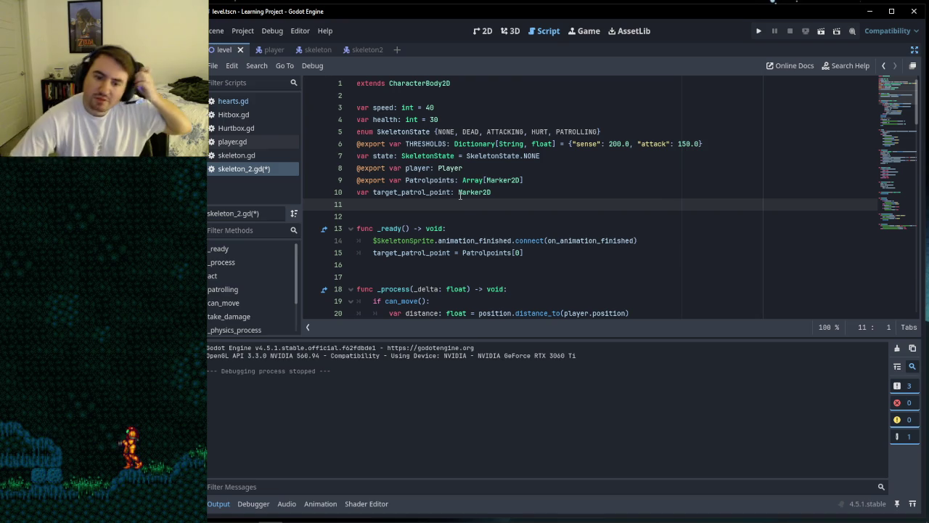
pyautogui.moveTo(459, 195)
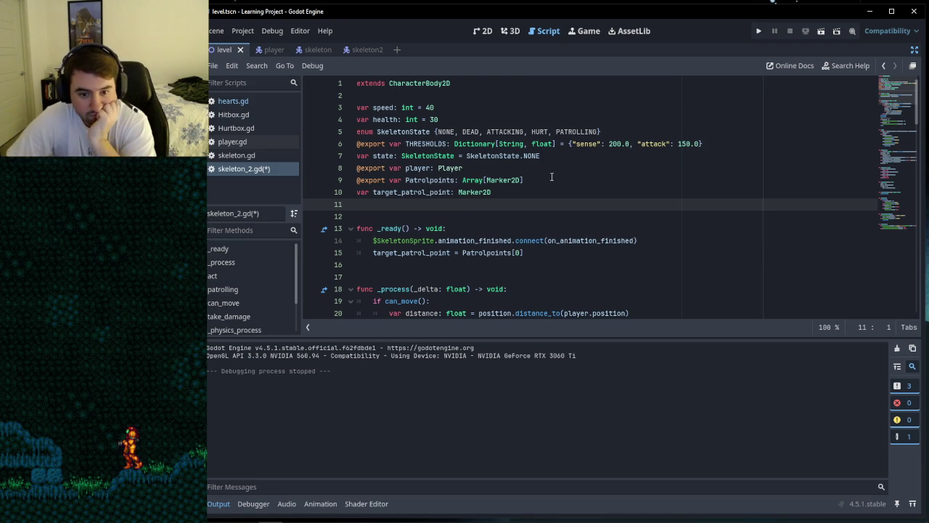
pyautogui.scroll(-10, 551, 215)
pyautogui.scroll(-10, 552, 214)
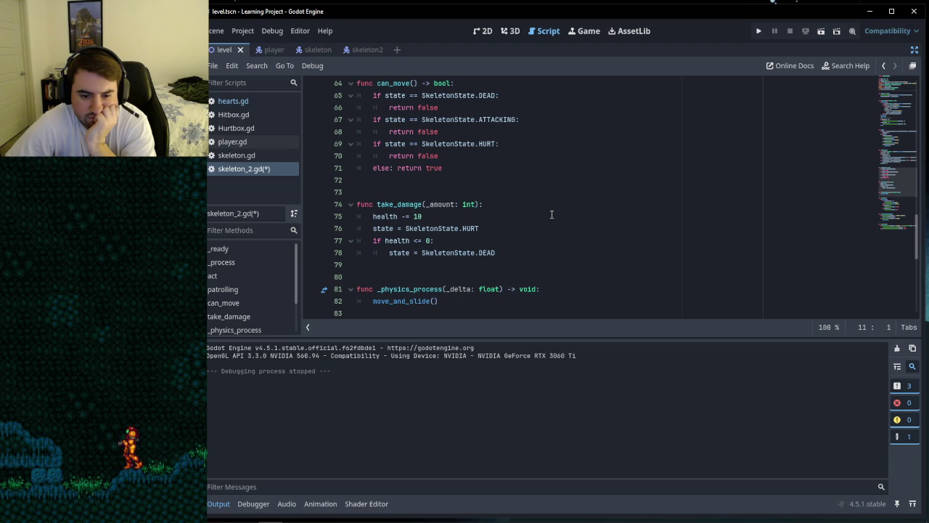
pyautogui.scroll(10, 552, 214)
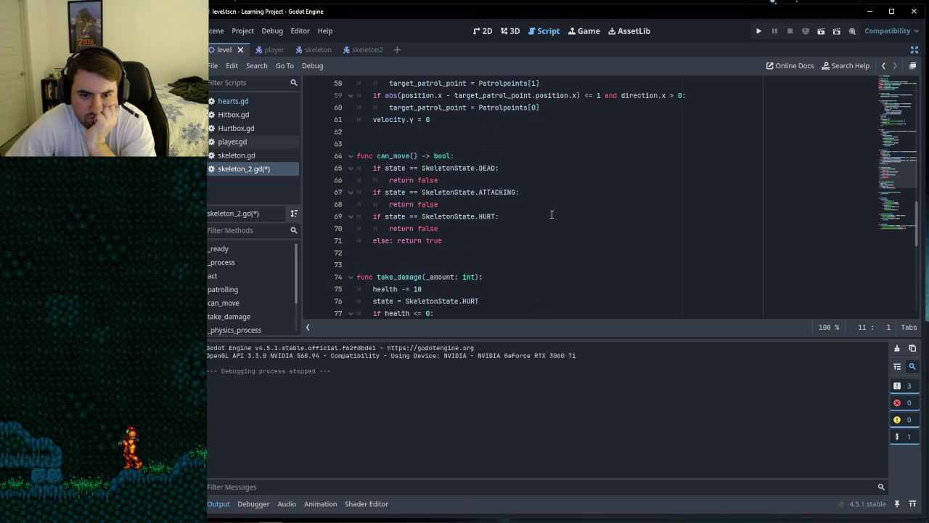
pyautogui.scroll(10, 552, 215)
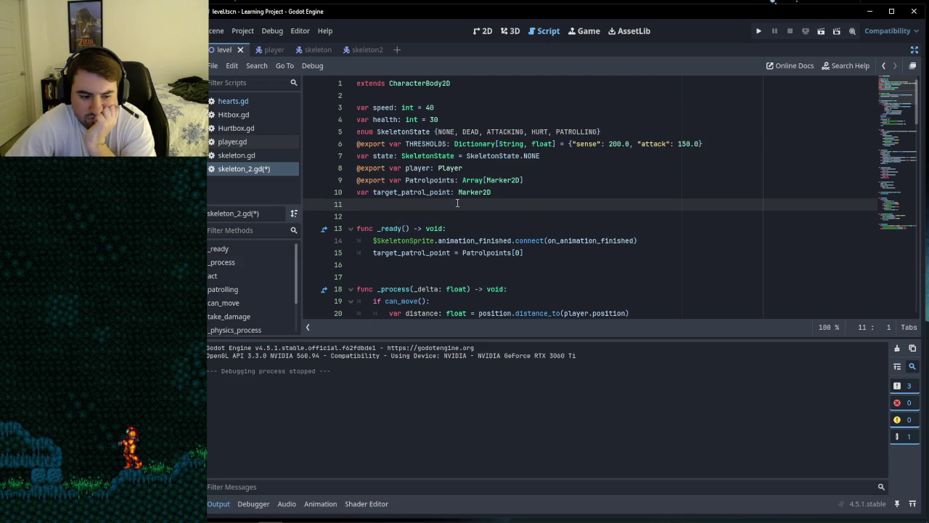
pyautogui.moveTo(246, 521)
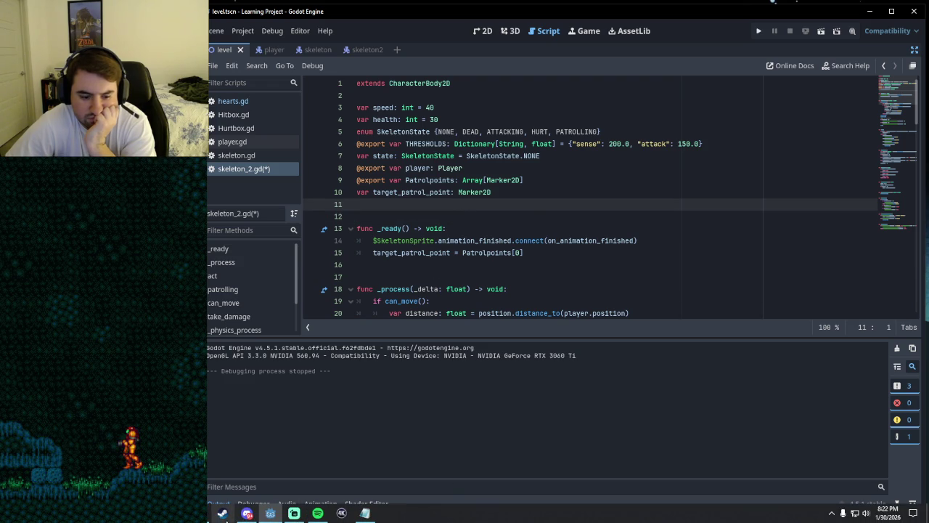
pyautogui.moveTo(210, 514)
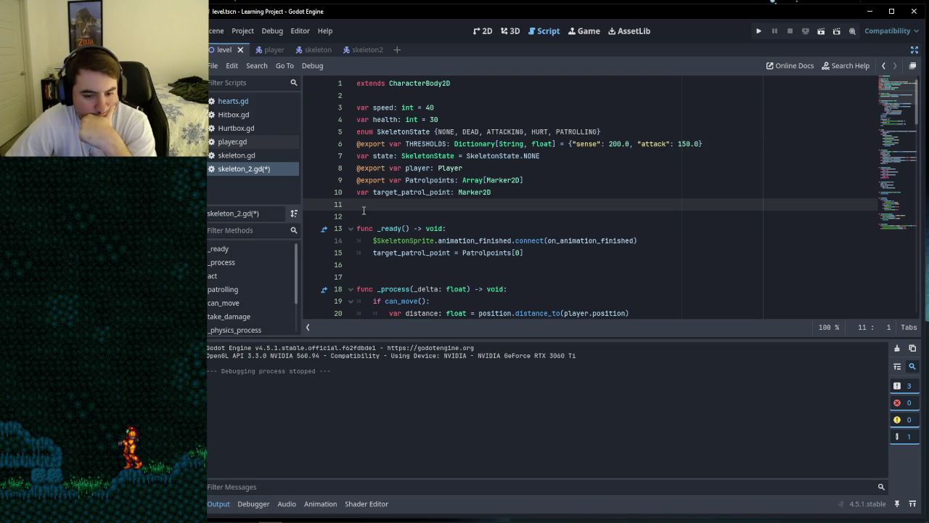
pyautogui.press('Up')
pyautogui.press('Up')
pyautogui.press('Up')
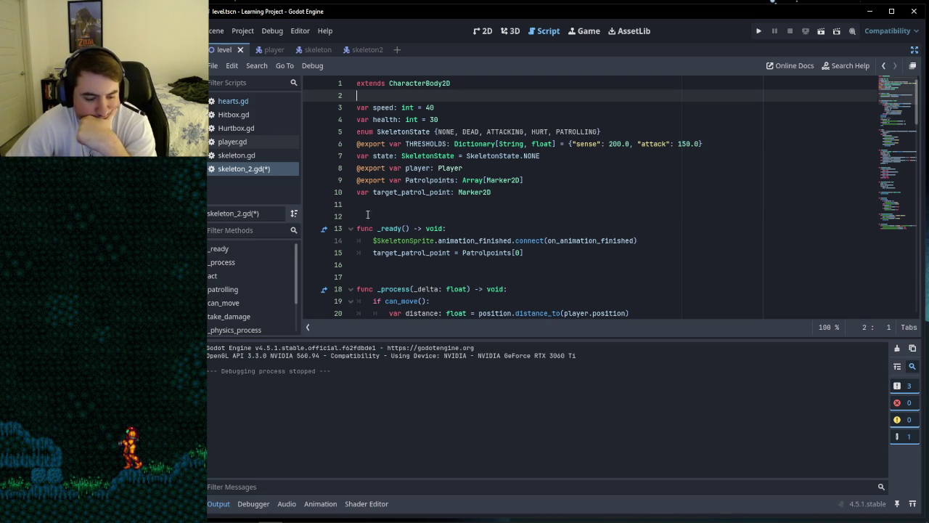
pyautogui.click(364, 216)
pyautogui.click(368, 208)
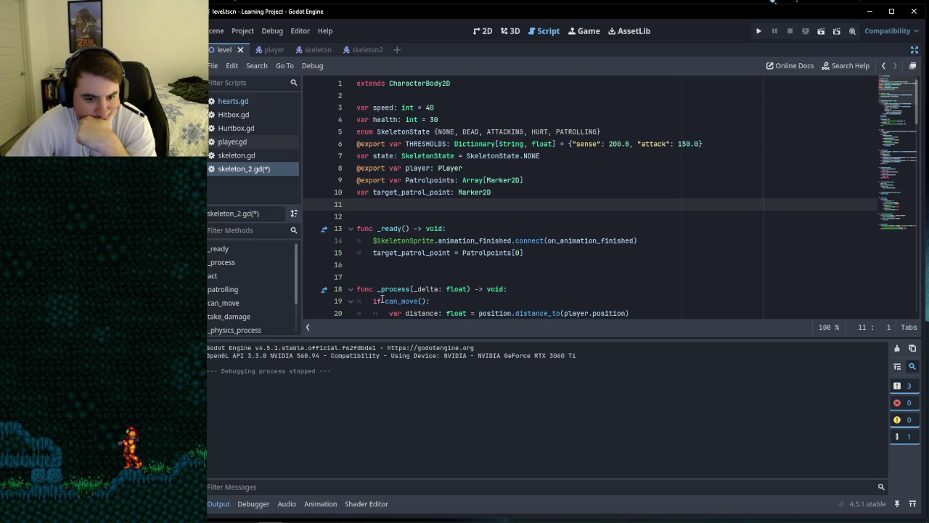
pyautogui.click(377, 272)
pyautogui.click(375, 265)
pyautogui.click(373, 271)
pyautogui.click(373, 266)
pyautogui.click(372, 206)
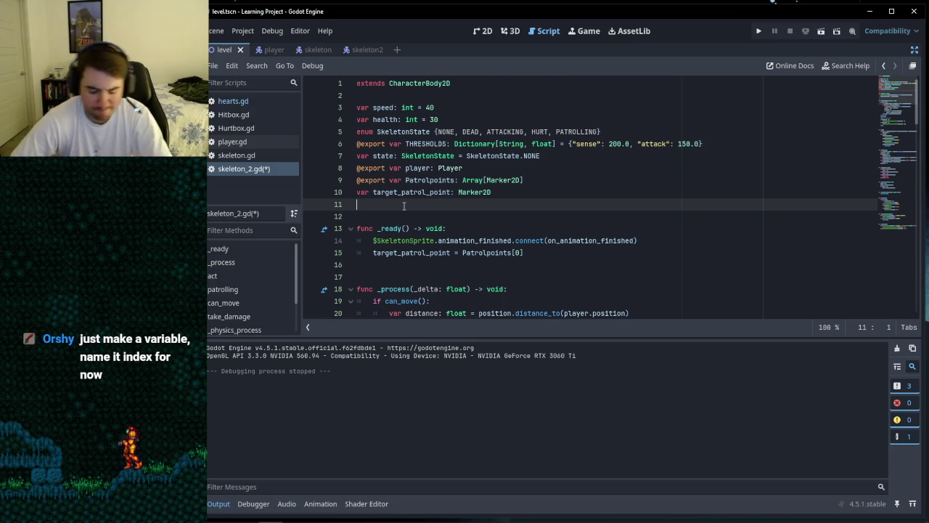
# Step: Type 'var index' on empty line 11 below target_patrol_point
pyautogui.write('var index')
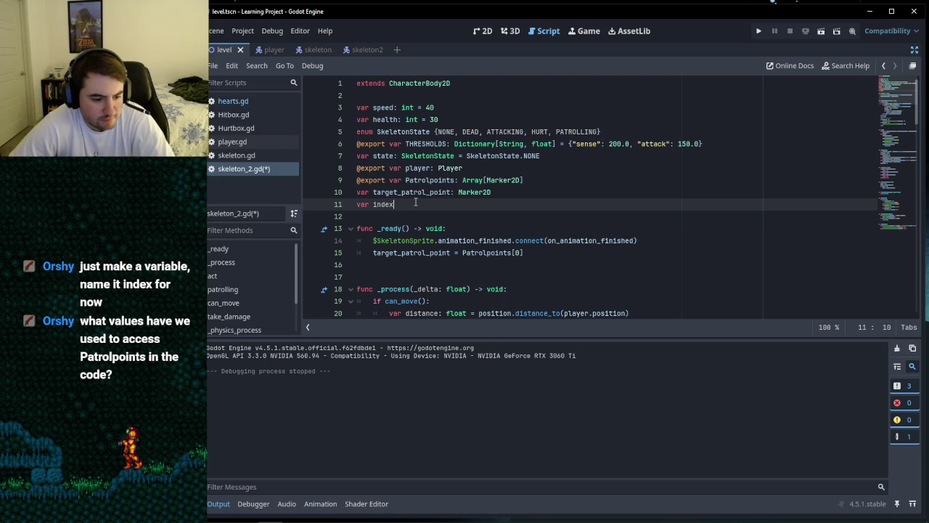
pyautogui.scroll(-10, 415, 202)
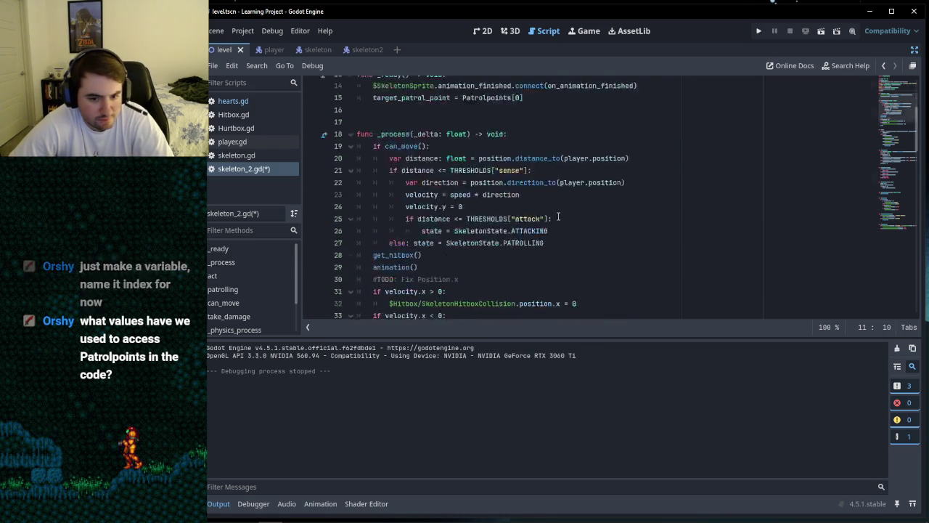
pyautogui.scroll(-3, 558, 216)
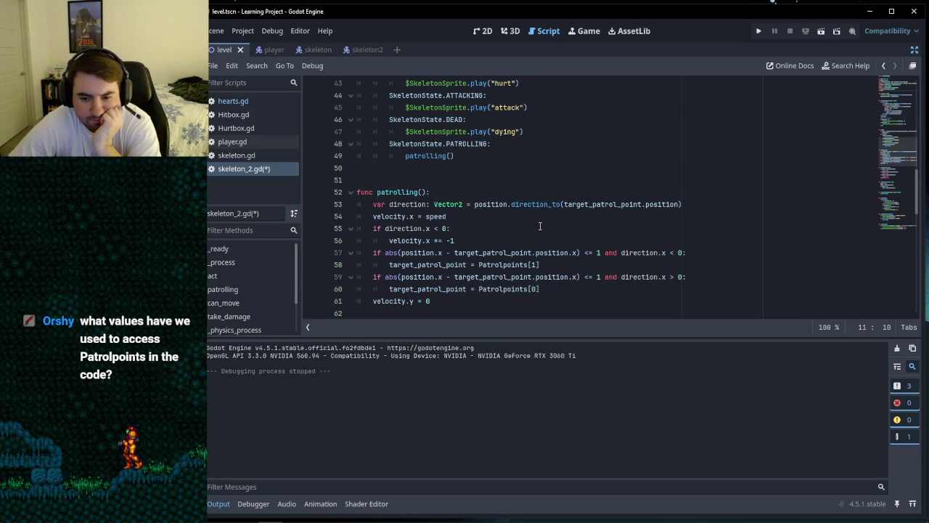
pyautogui.scroll(5, 523, 231)
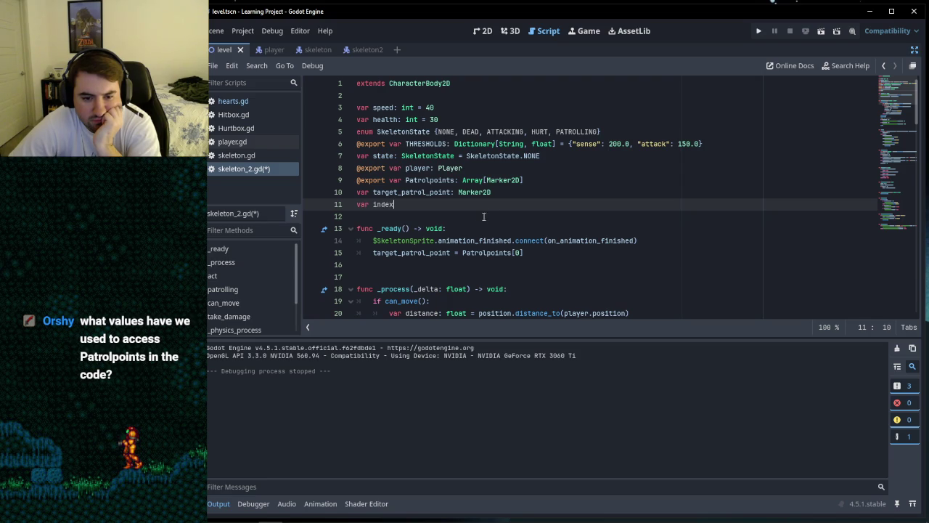
pyautogui.click(374, 192)
pyautogui.doubleClick(374, 193)
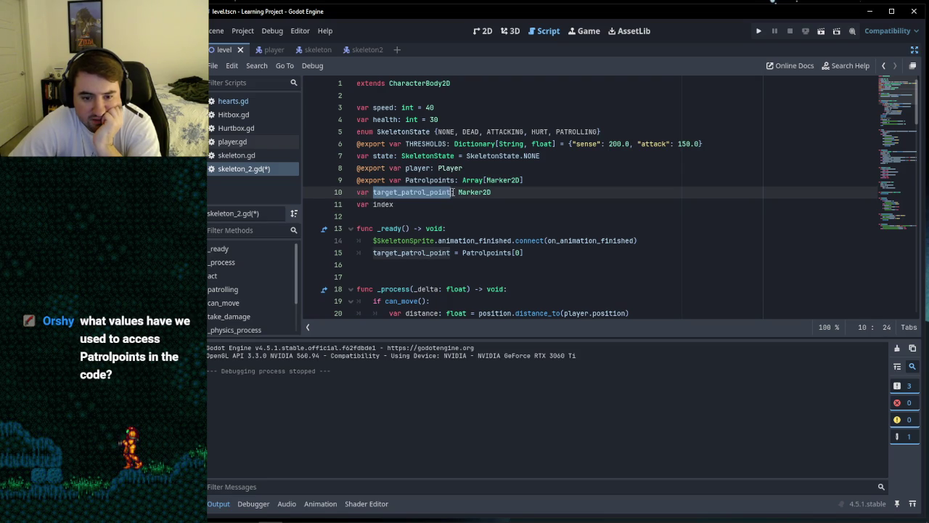
pyautogui.click(430, 192)
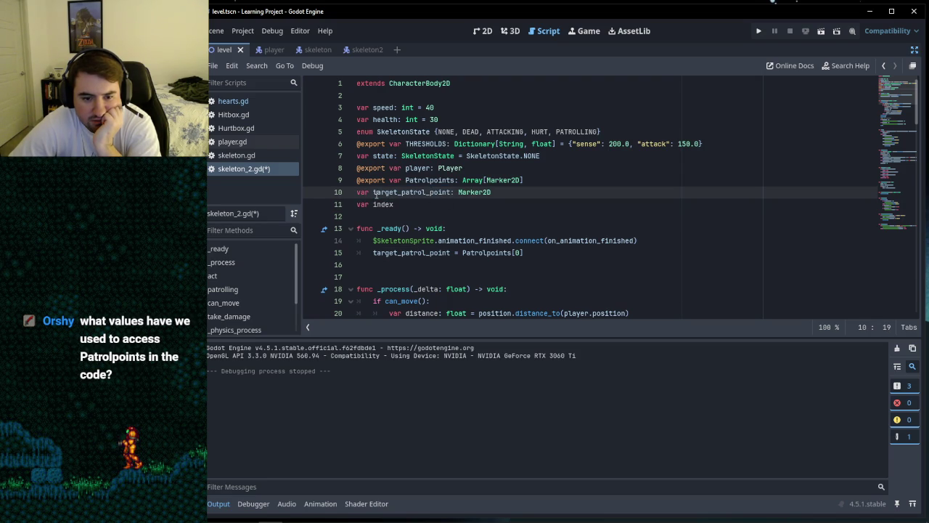
pyautogui.moveTo(374, 193); pyautogui.dragTo(452, 192)
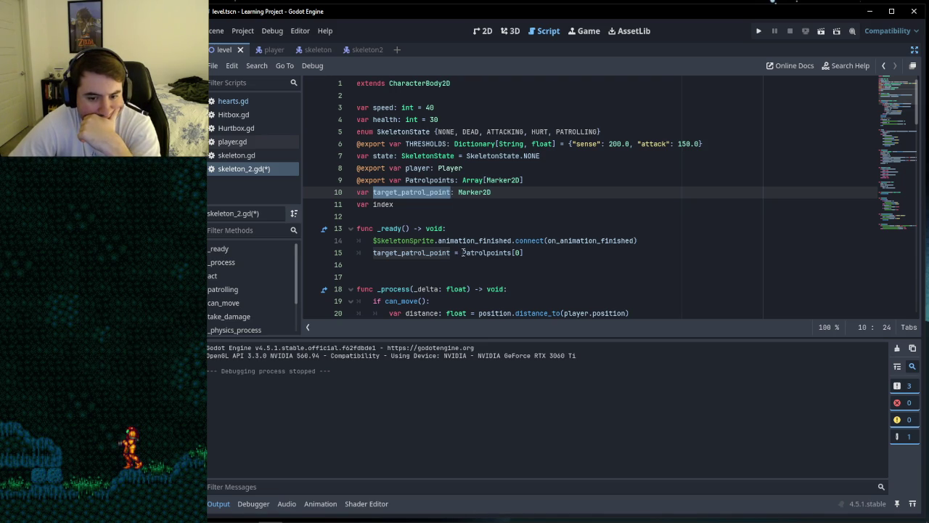
pyautogui.click(433, 252)
pyautogui.click(487, 252)
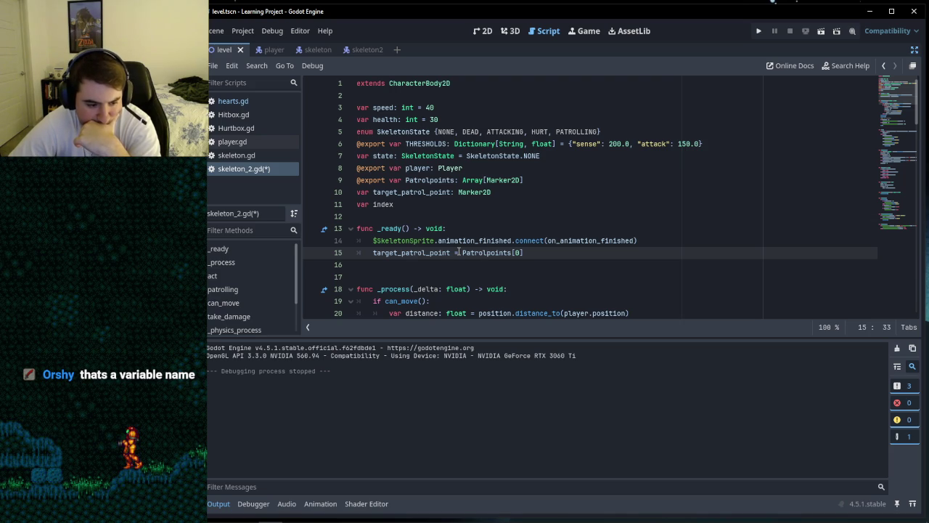
# Step: Scroll through the script to review patrolling() and the variable declarations
pyautogui.scroll(-5, 459, 251)
pyautogui.scroll(-9, 458, 252)
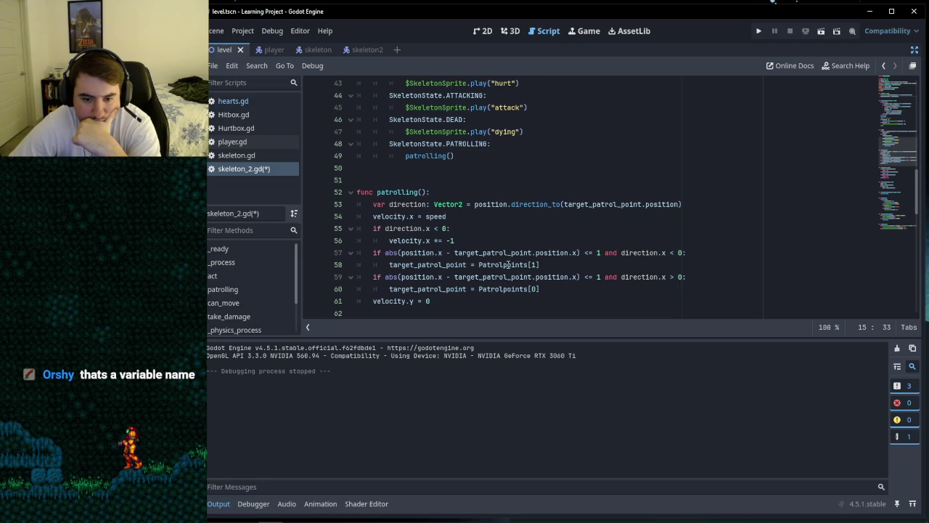
pyautogui.moveTo(503, 264)
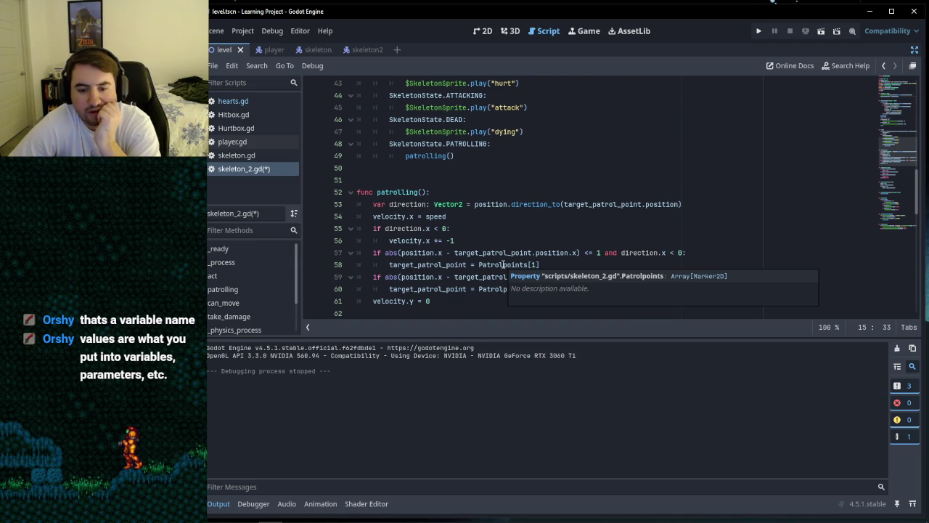
pyautogui.moveTo(499, 204)
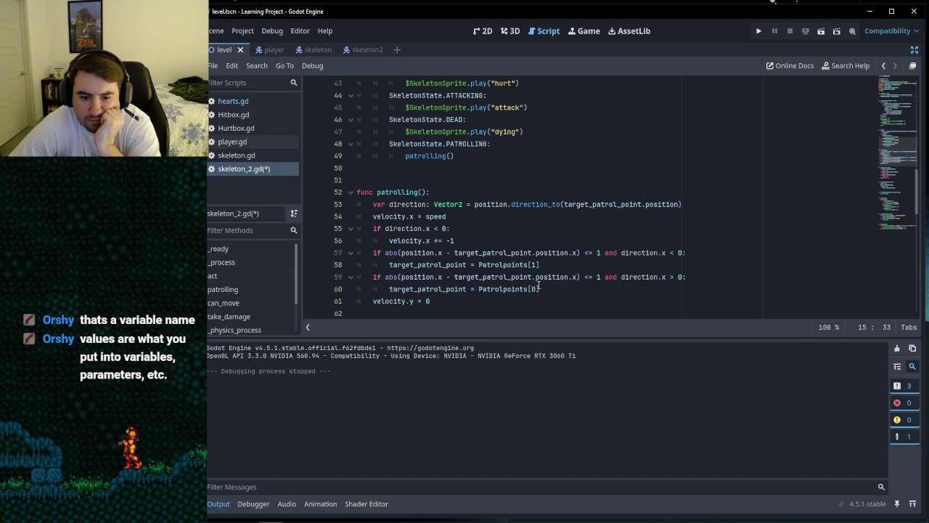
pyautogui.scroll(4, 538, 284)
pyautogui.scroll(4, 537, 285)
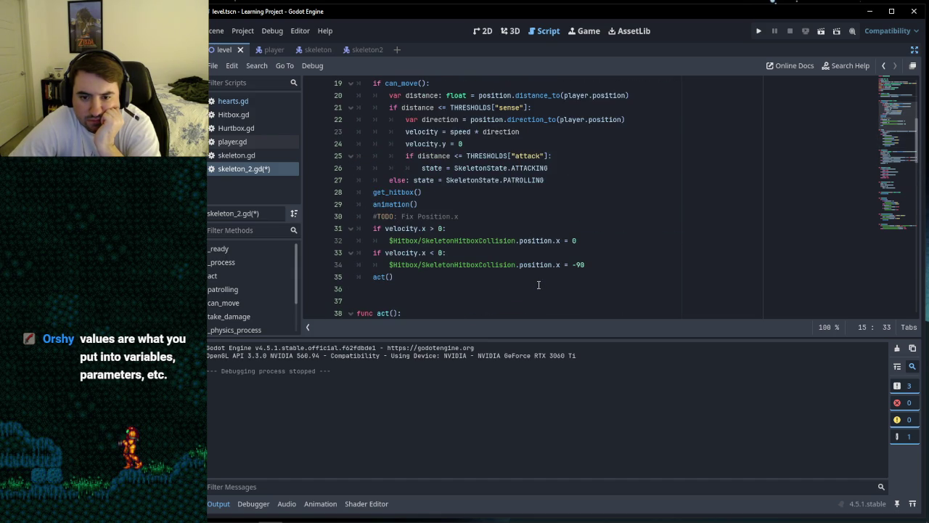
pyautogui.scroll(4, 538, 285)
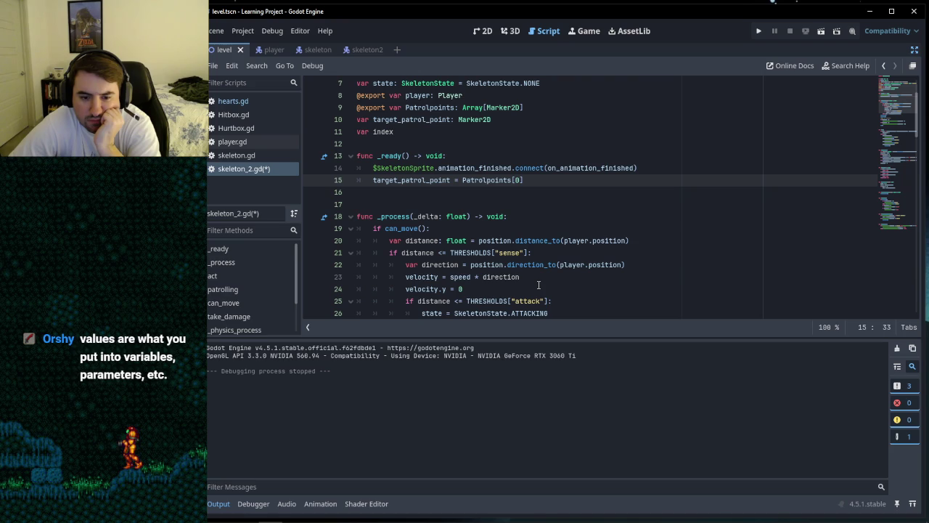
pyautogui.scroll(2, 537, 284)
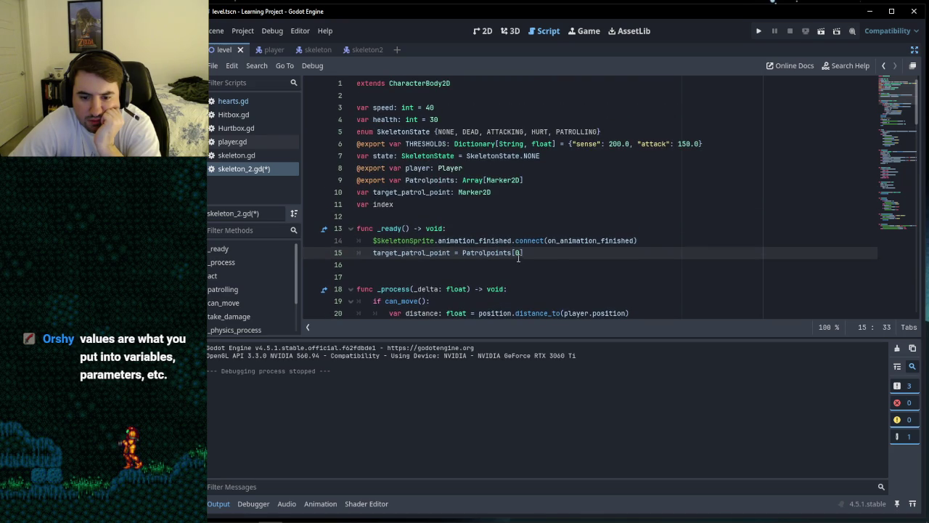
pyautogui.scroll(-4, 501, 254)
pyautogui.scroll(-12, 491, 251)
pyautogui.scroll(1, 491, 252)
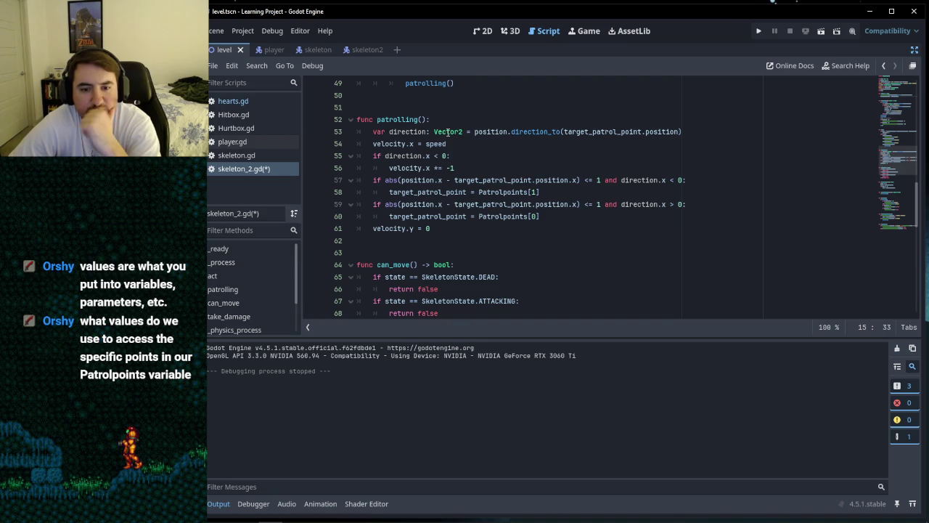
# Step: Check the Patrolpoints[0] and [1] assignment lines, then put the caret after 'var index'
pyautogui.moveTo(448, 132)
pyautogui.click(644, 131)
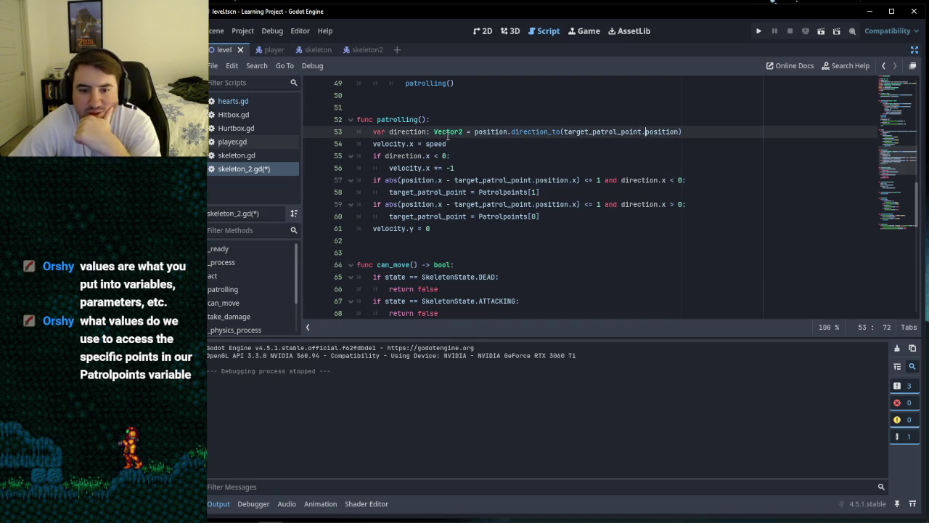
pyautogui.moveTo(427, 144)
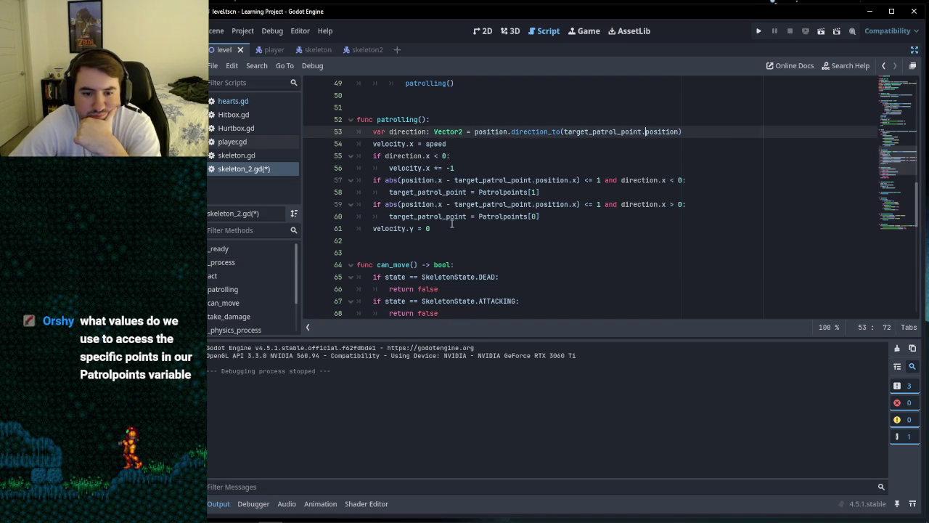
pyautogui.click(546, 228)
pyautogui.click(545, 217)
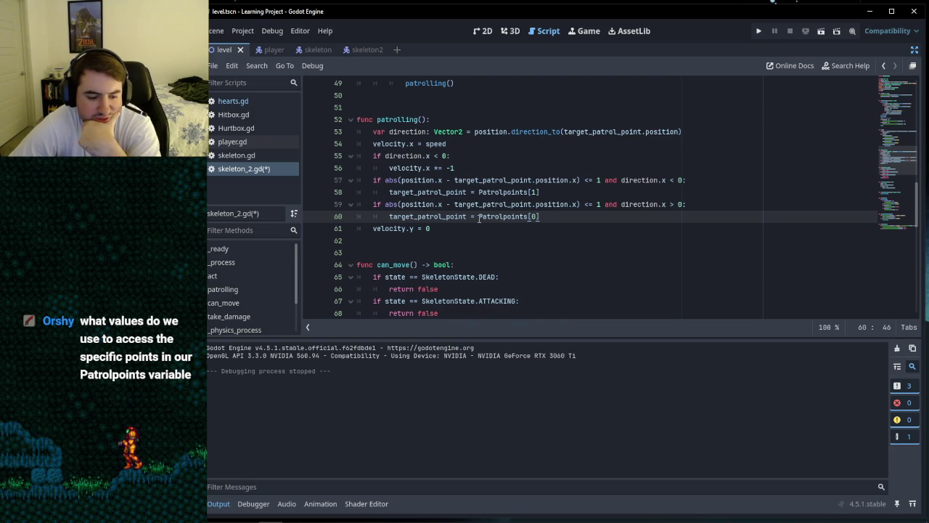
pyautogui.click(451, 227)
pyautogui.click(571, 216)
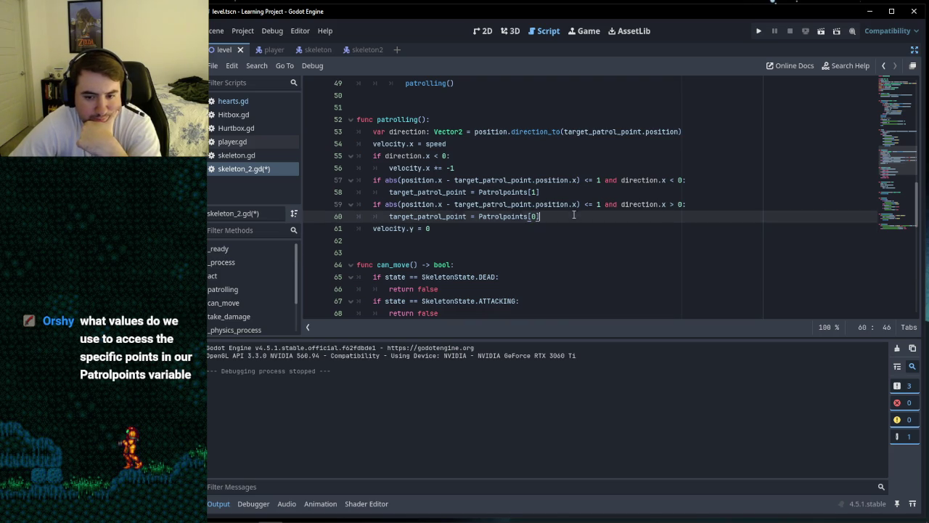
pyautogui.click(554, 193)
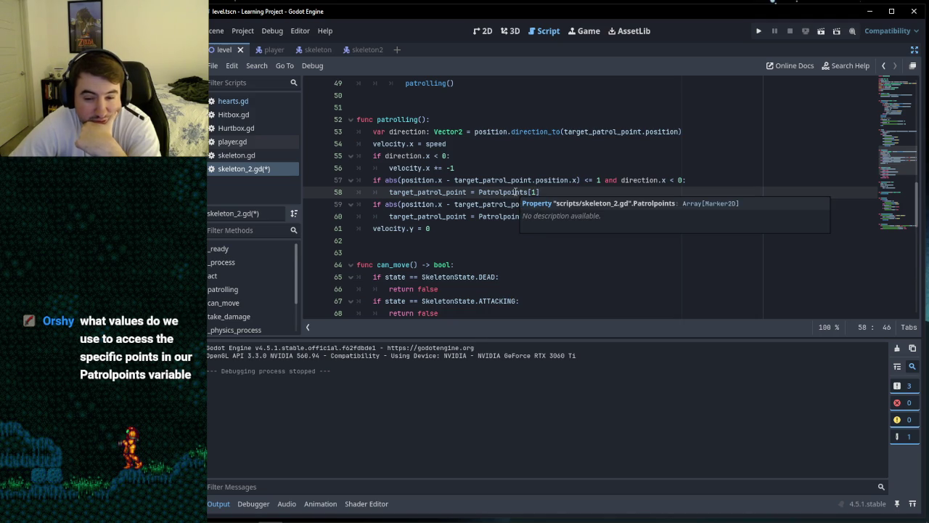
pyautogui.scroll(15, 515, 192)
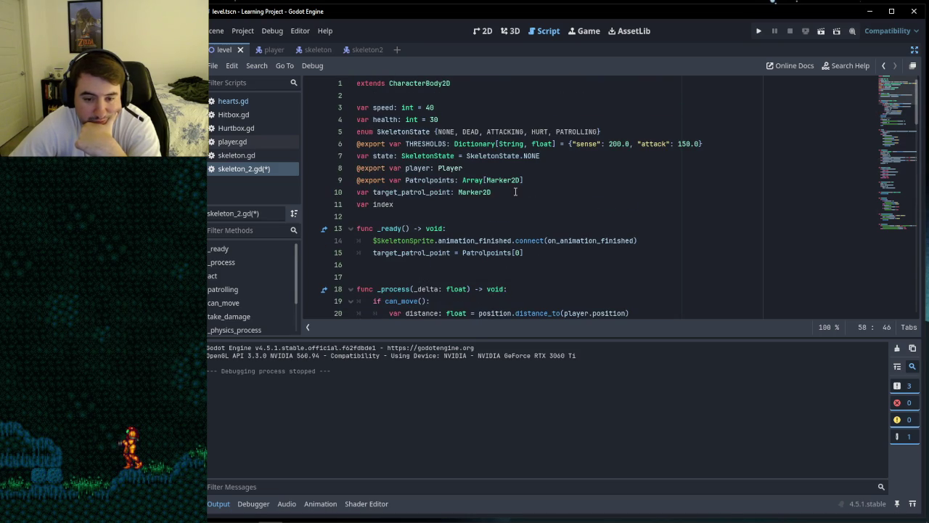
pyautogui.click(463, 203)
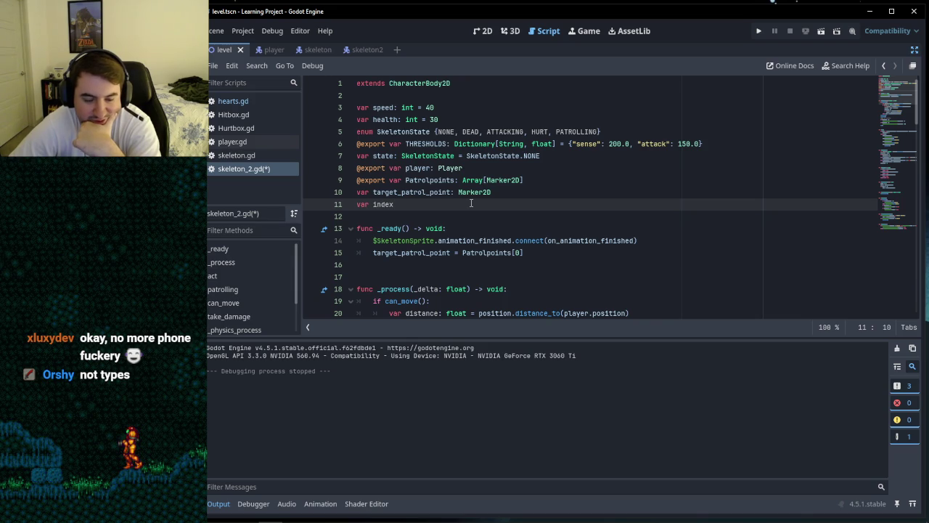
pyautogui.scroll(-15, 471, 203)
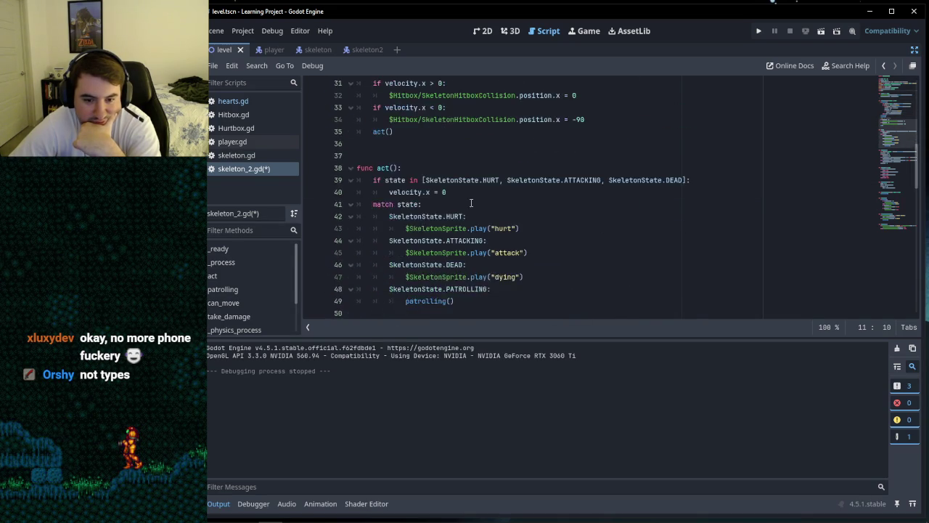
pyautogui.scroll(-1, 471, 203)
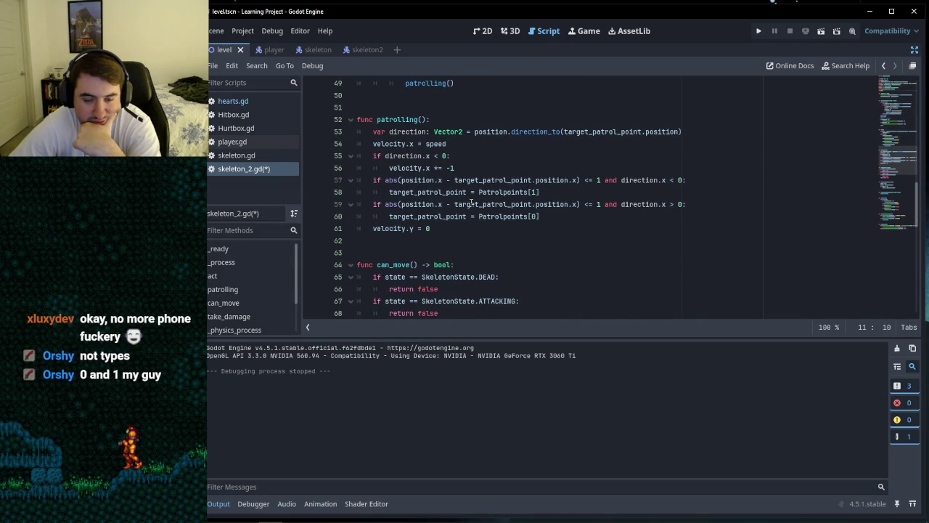
pyautogui.click(488, 228)
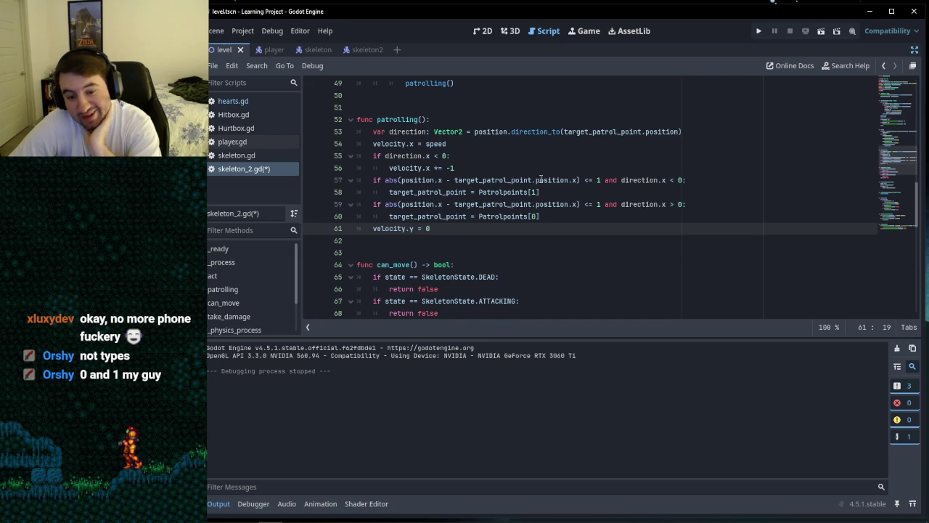
pyautogui.click(545, 217)
pyautogui.click(497, 228)
pyautogui.click(560, 215)
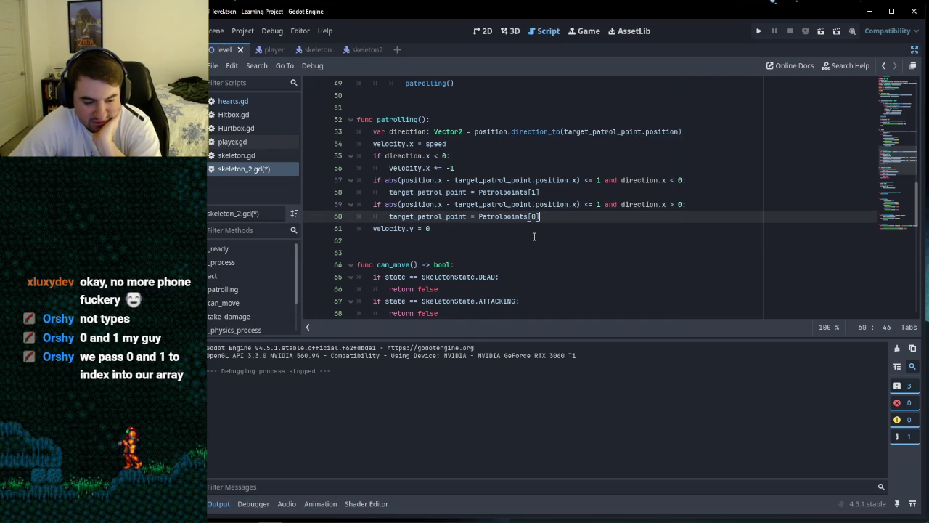
pyautogui.scroll(15, 533, 217)
pyautogui.click(456, 204)
pyautogui.write('var index')
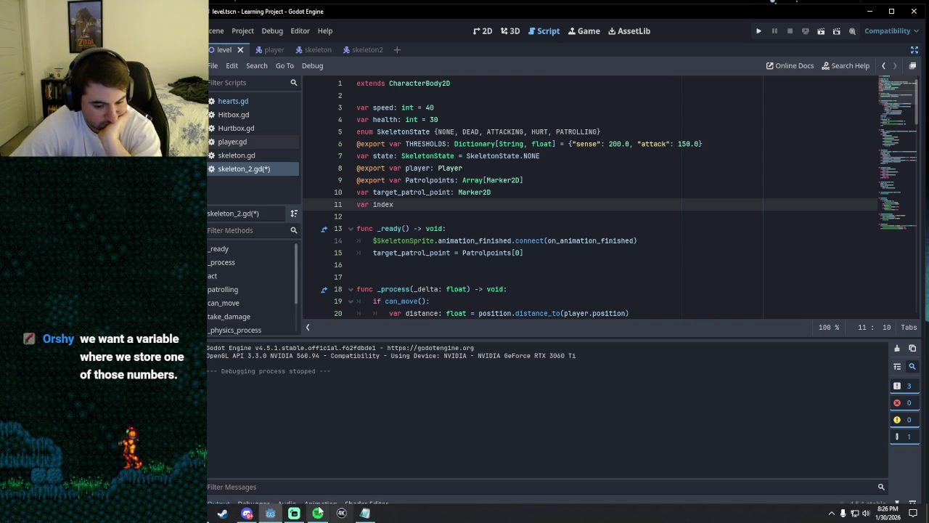
pyautogui.click(318, 513)
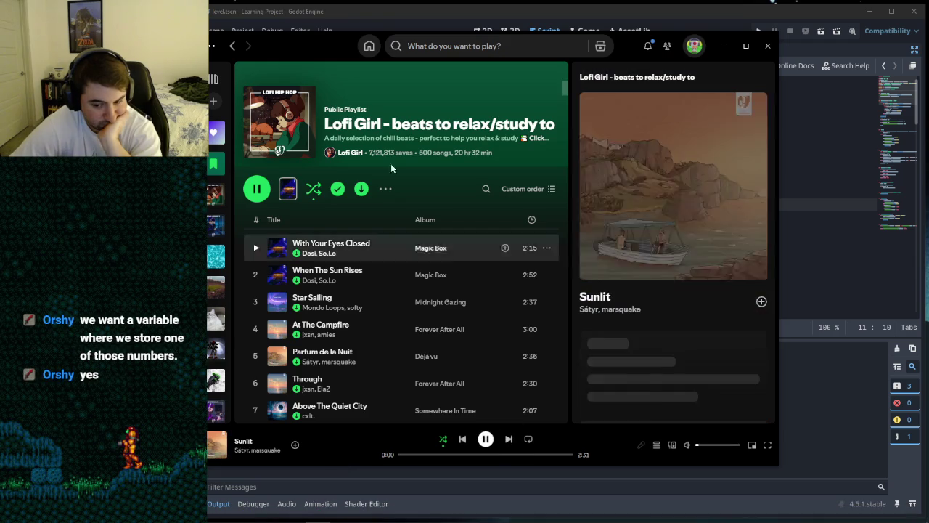
pyautogui.click(725, 46)
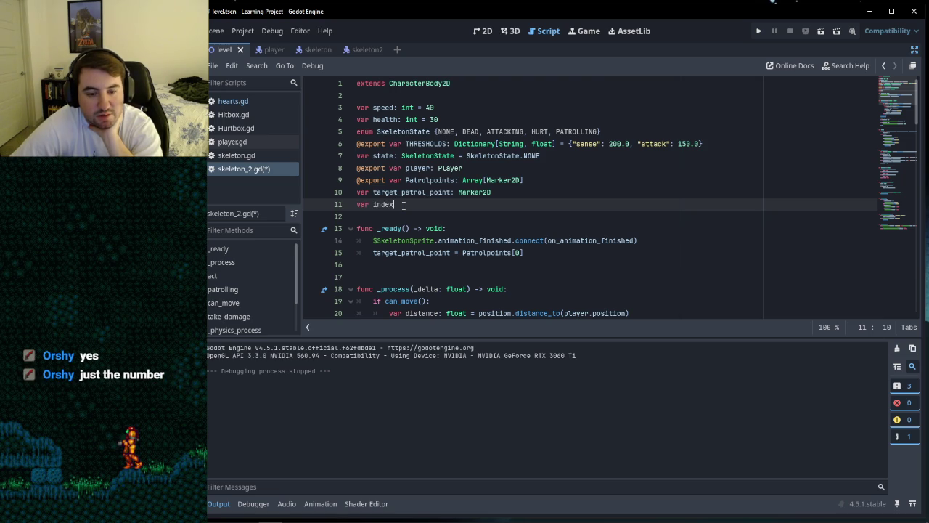
# Step: Append ': int = 0' to the index declaration and add a blank line below it
pyautogui.write(': int = 0')
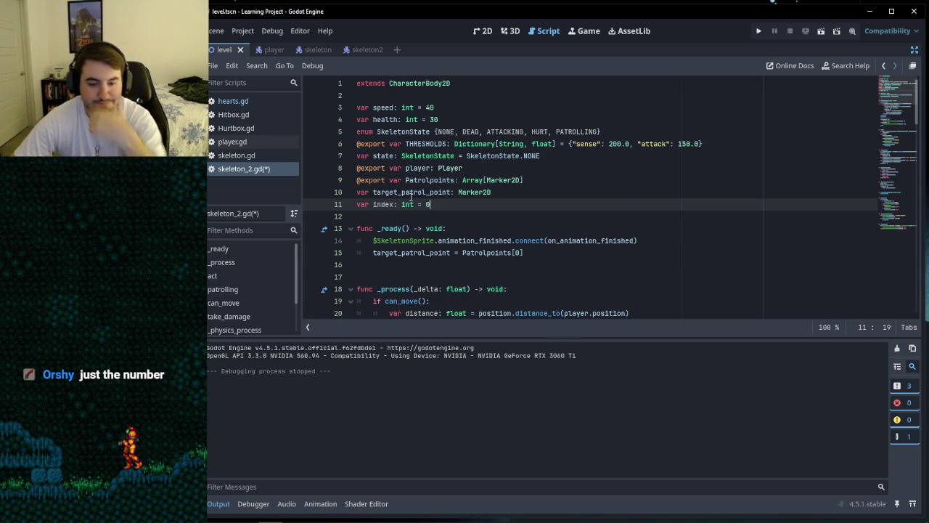
pyautogui.click(441, 218)
pyautogui.press('Return')
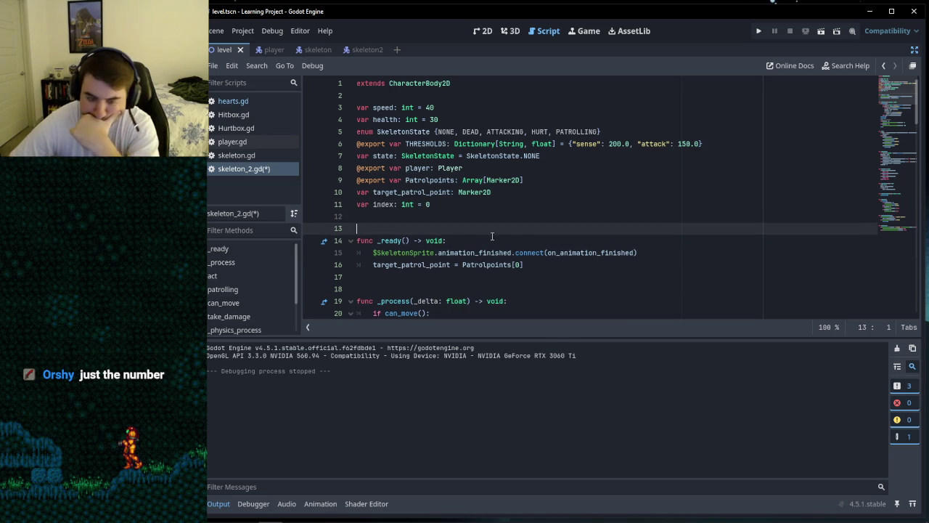
pyautogui.click(487, 204)
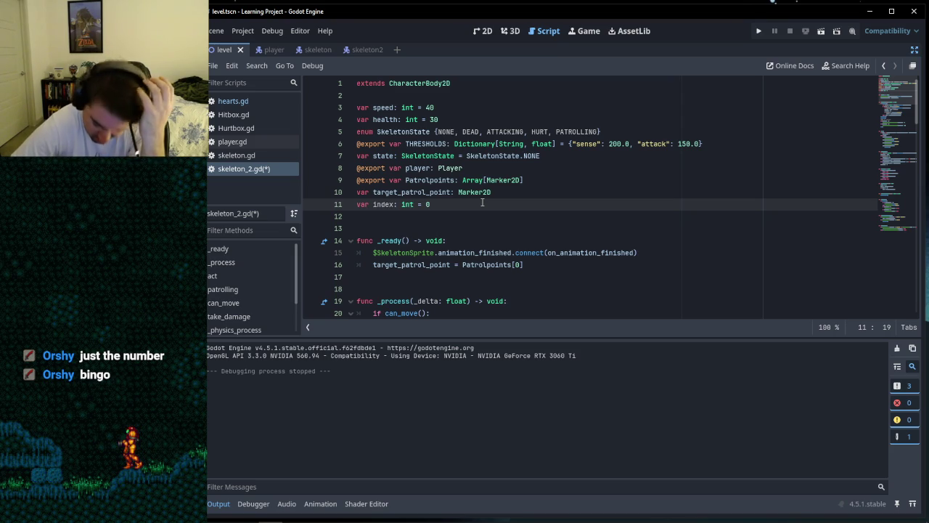
pyautogui.press('Down')
pyautogui.press('Down')
pyautogui.press('Up')
pyautogui.press('Down')
pyautogui.press('Up')
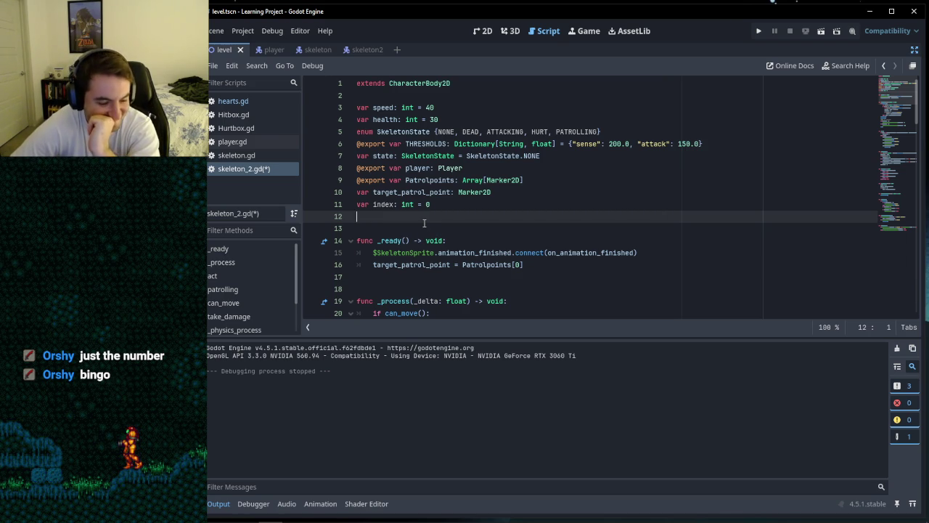
pyautogui.press('Down')
pyautogui.press('Up')
pyautogui.press('Down')
pyautogui.press('Up')
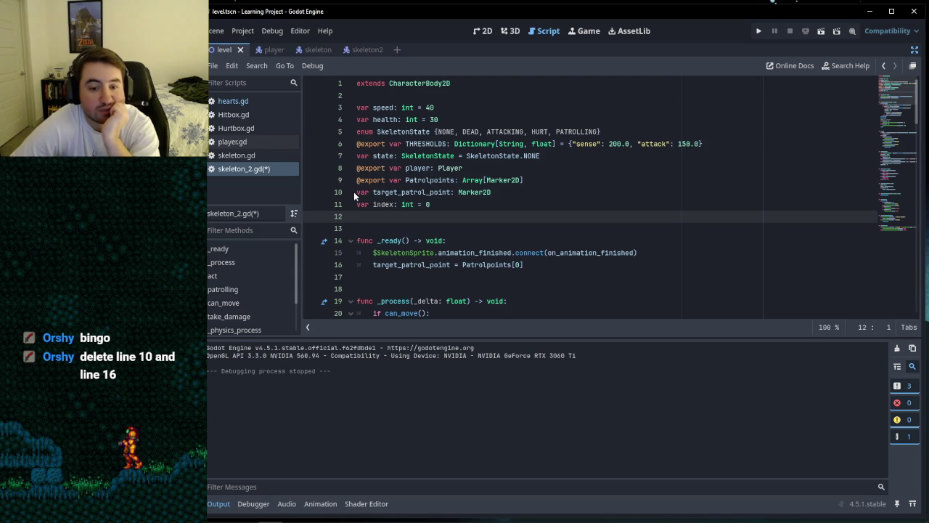
# Step: Delete the target_patrol_point declaration on line 10 and its Patrolpoints[0] assignment in _ready()
pyautogui.moveTo(358, 191); pyautogui.dragTo(517, 194)
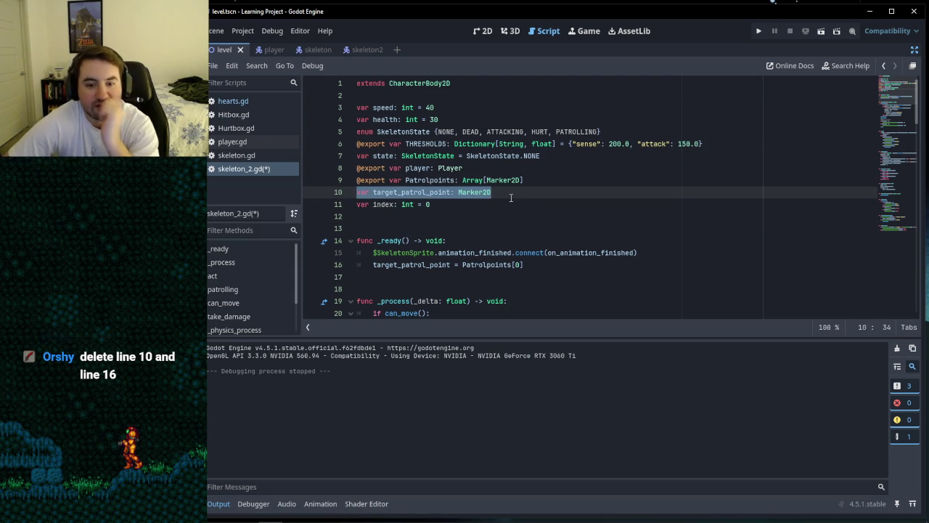
pyautogui.press('BackSpace')
pyautogui.press('BackSpace')
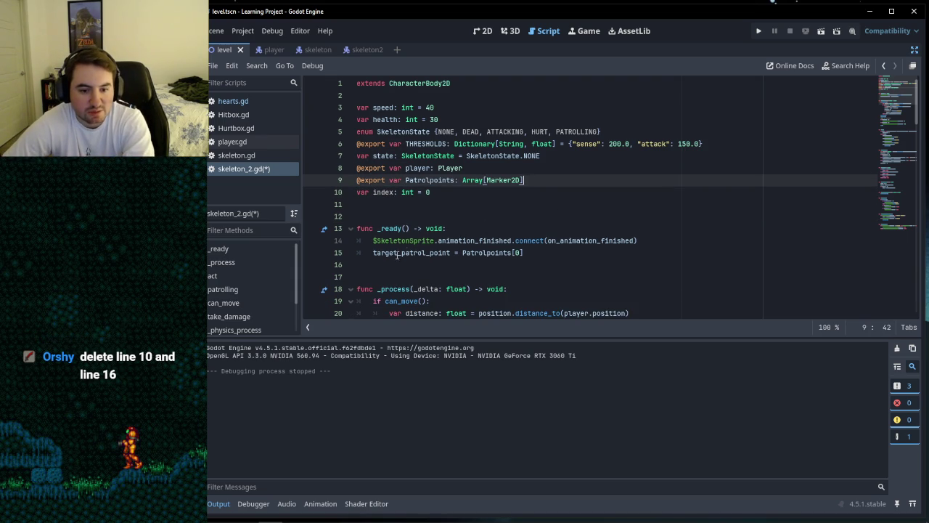
pyautogui.moveTo(336, 255)
pyautogui.mouseDown()
pyautogui.moveTo(334, 265)
pyautogui.moveTo(466, 256)
pyautogui.moveTo(435, 256)
pyautogui.mouseUp()
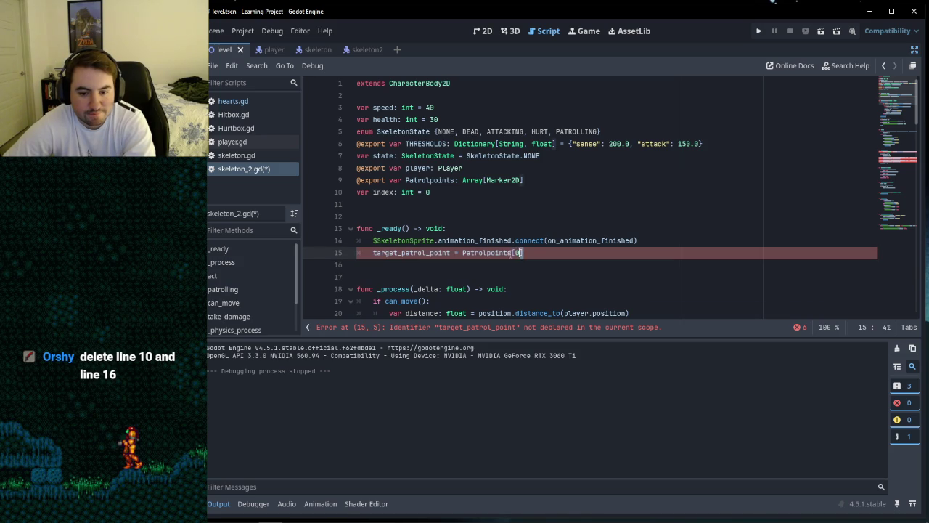
pyautogui.press('BackSpace')
pyautogui.press('BackSpace')
pyautogui.press('Down')
pyautogui.press('Down')
pyautogui.press('Up')
pyautogui.click(398, 217)
pyautogui.click(396, 204)
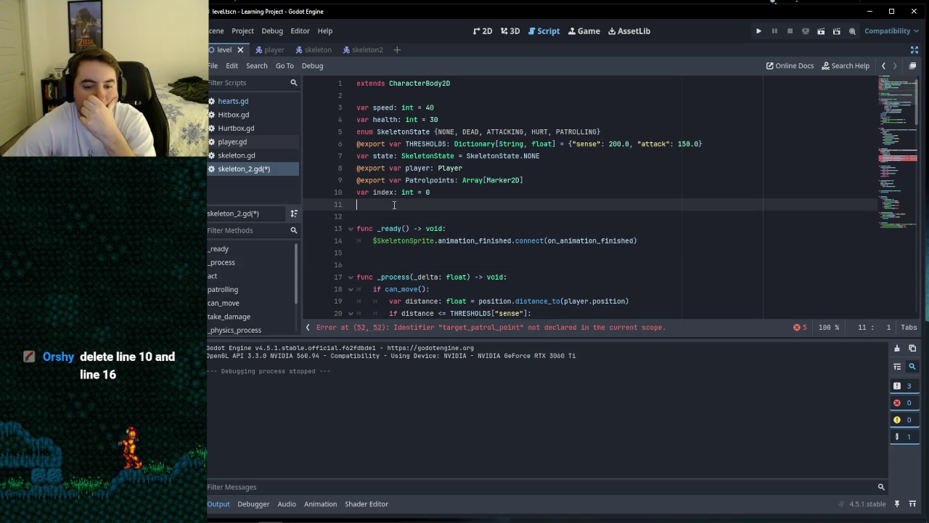
pyautogui.press('Down')
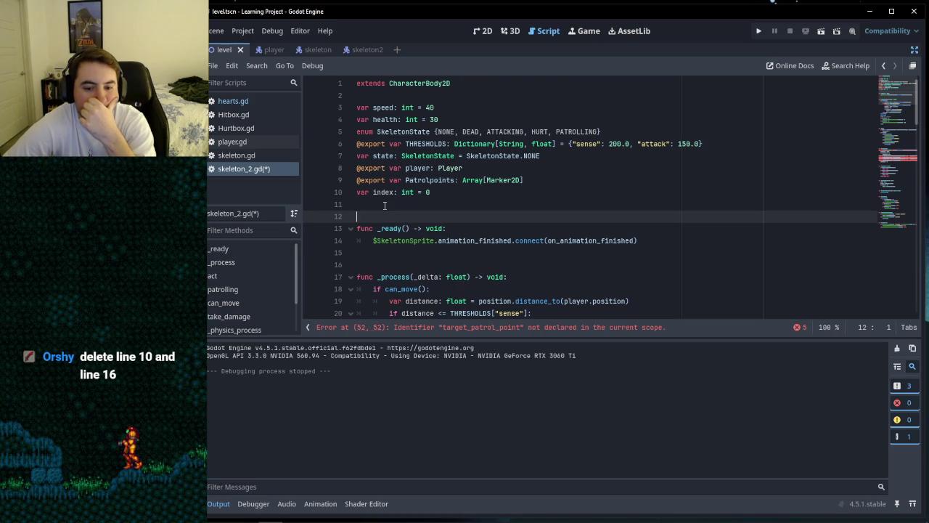
pyautogui.click(385, 206)
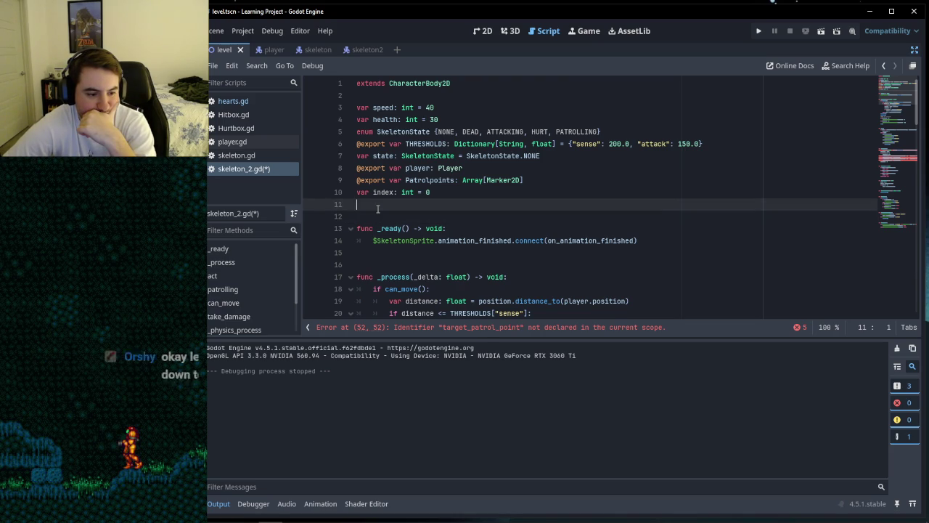
pyautogui.scroll(-15, 377, 209)
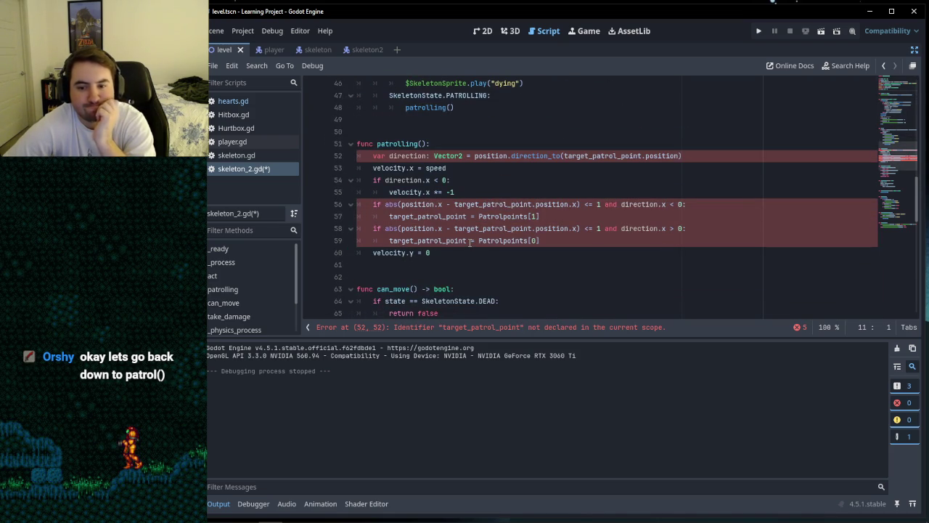
# Step: Highlight target_patrol_point's uses in patrolling(), then put the caret after its header
pyautogui.click(477, 181)
pyautogui.click(454, 167)
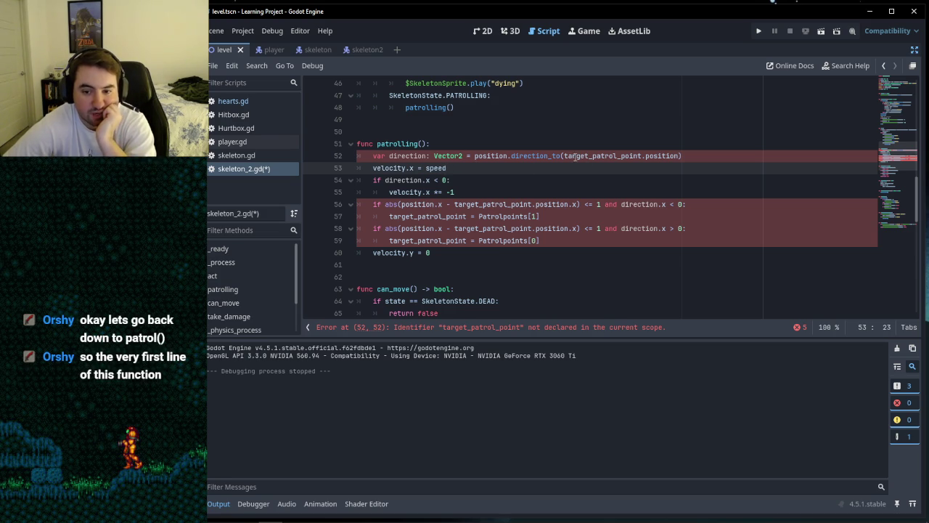
pyautogui.moveTo(563, 154)
pyautogui.mouseDown()
pyautogui.moveTo(674, 154)
pyautogui.moveTo(642, 154)
pyautogui.mouseUp()
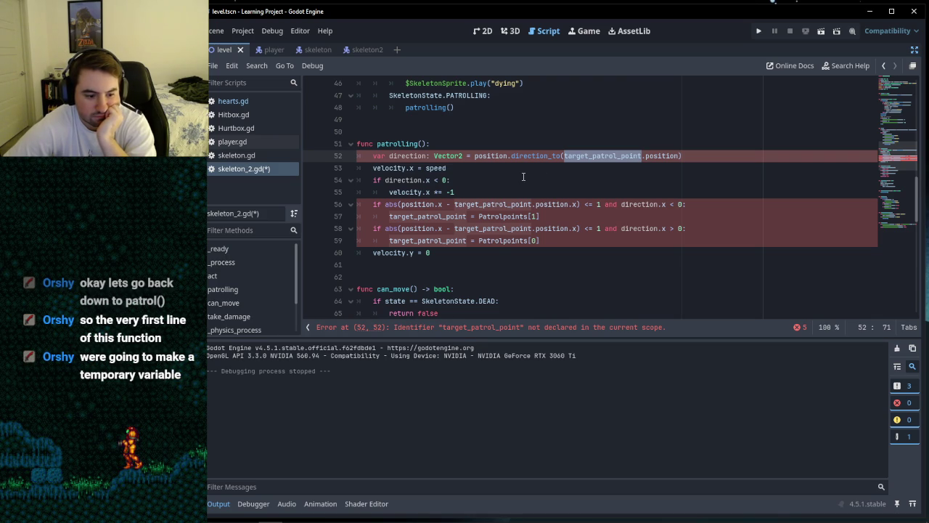
pyautogui.click(466, 158)
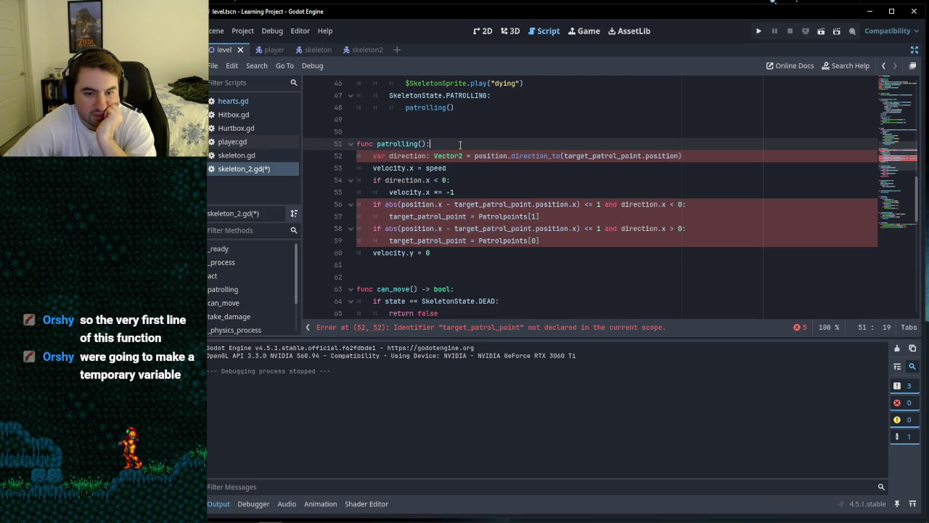
pyautogui.press('Down')
pyautogui.press('Down')
pyautogui.press('Up')
pyautogui.click(444, 144)
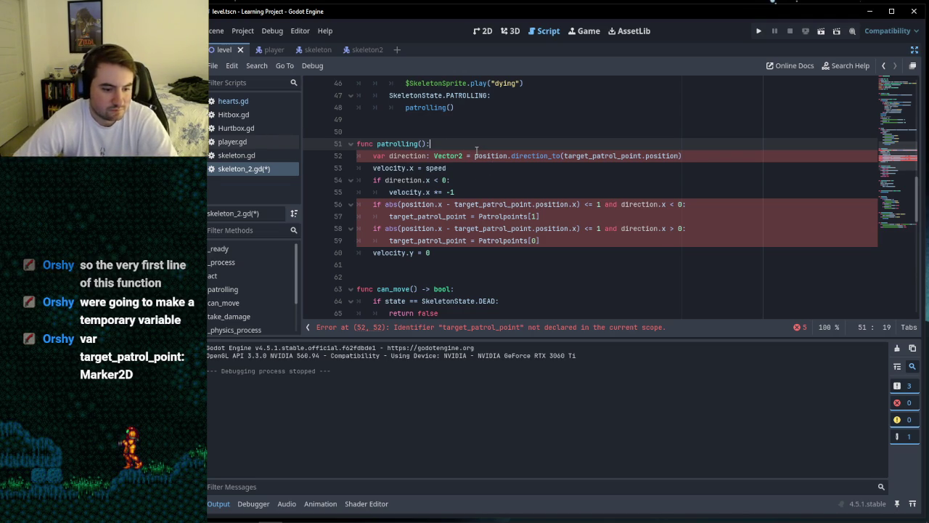
# Step: Declare 'var target_patrol_point : Marker2D' on a new line at the top of patrolling()
pyautogui.press('Return')
pyautogui.write('var')
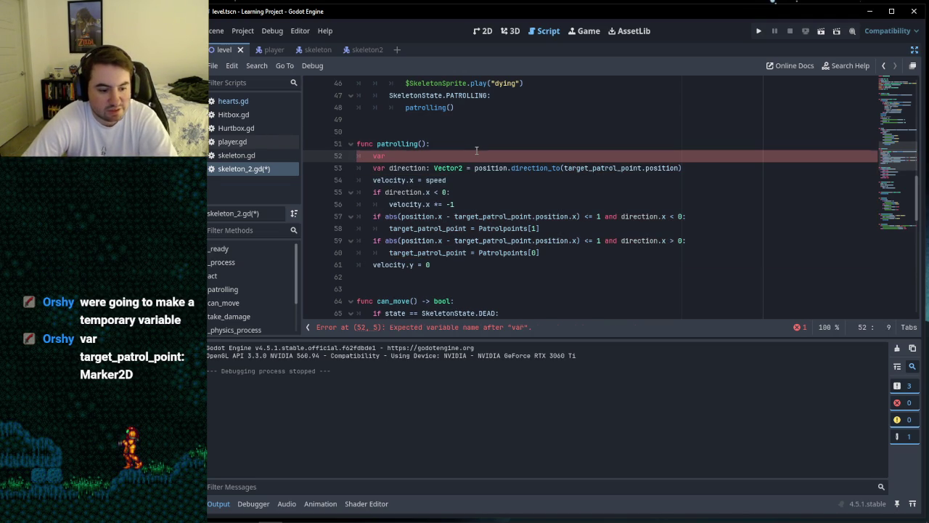
pyautogui.write(' target_patrol_point ')
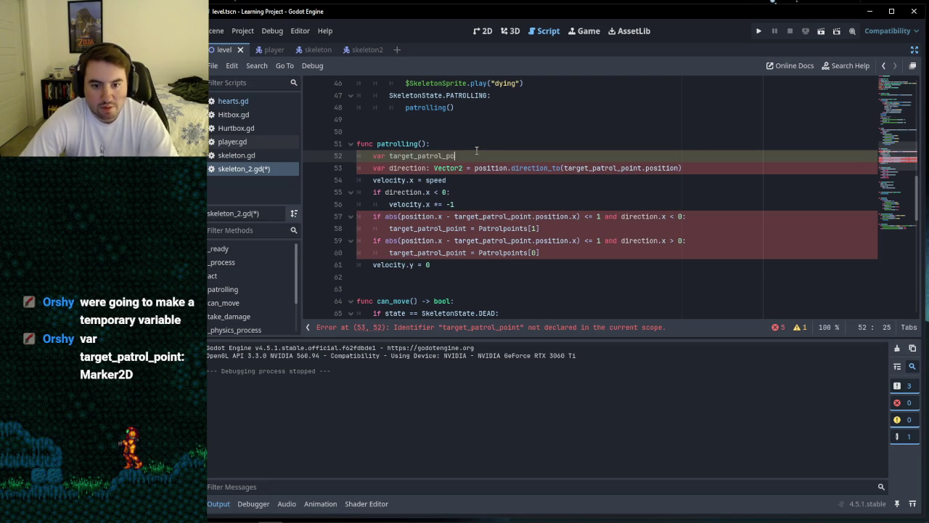
pyautogui.write(': Marker2D')
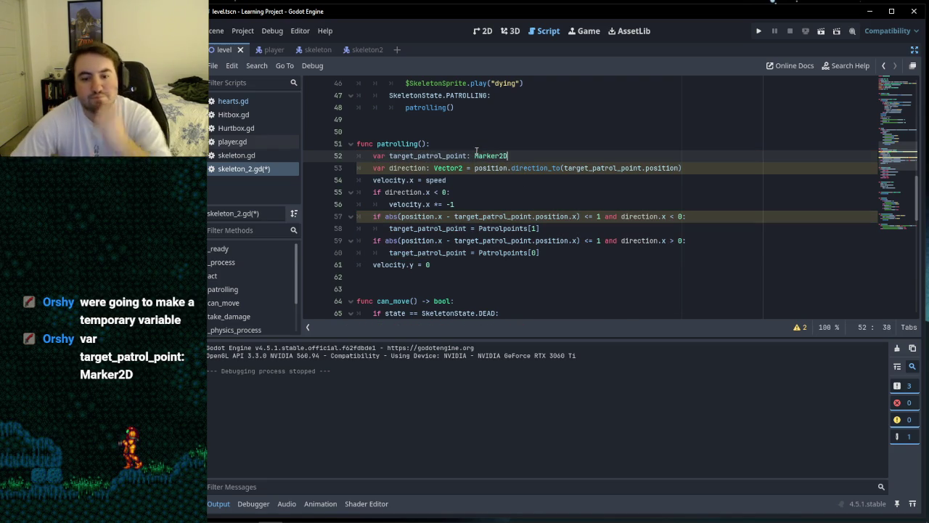
pyautogui.click(461, 180)
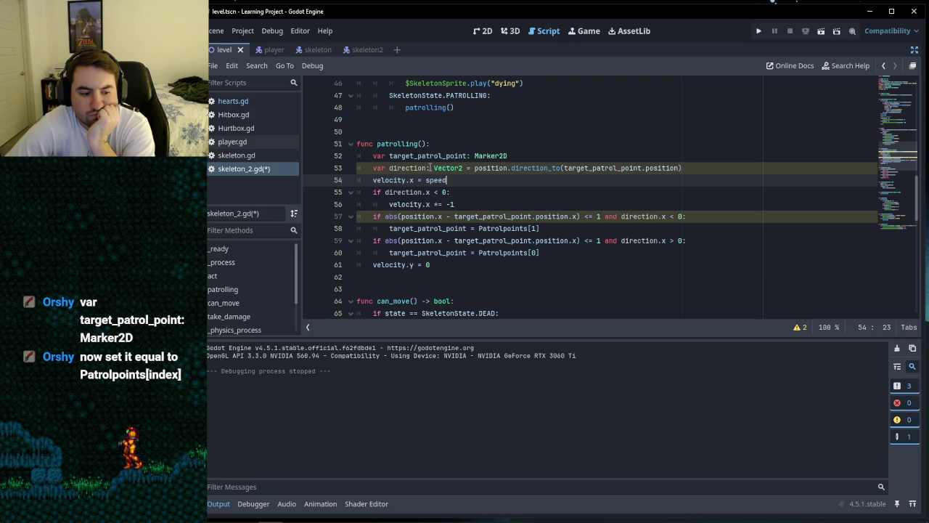
pyautogui.click(503, 157)
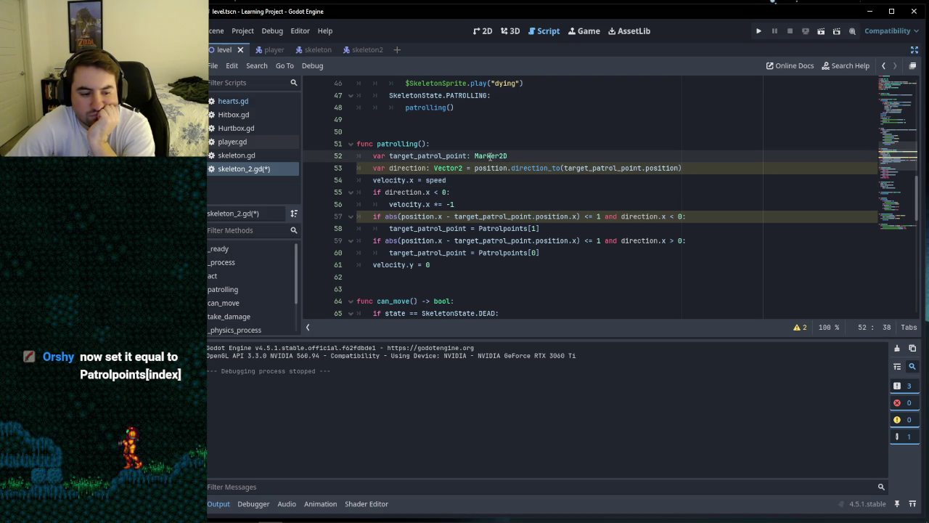
pyautogui.moveTo(489, 156)
pyautogui.moveTo(444, 170)
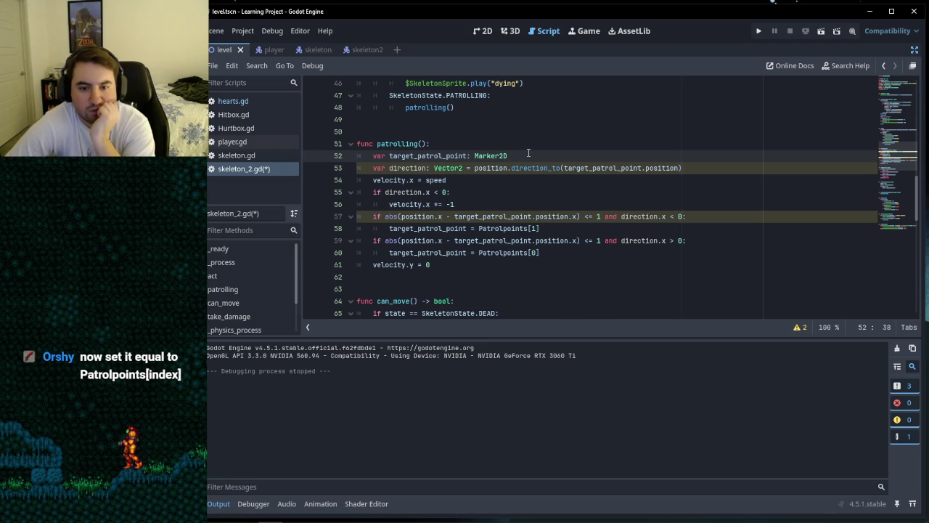
# Step: Assign target_patrol_point = Patrolpoints[index] on the line below the declaration
pyautogui.press('Return')
pyautogui.write('target')
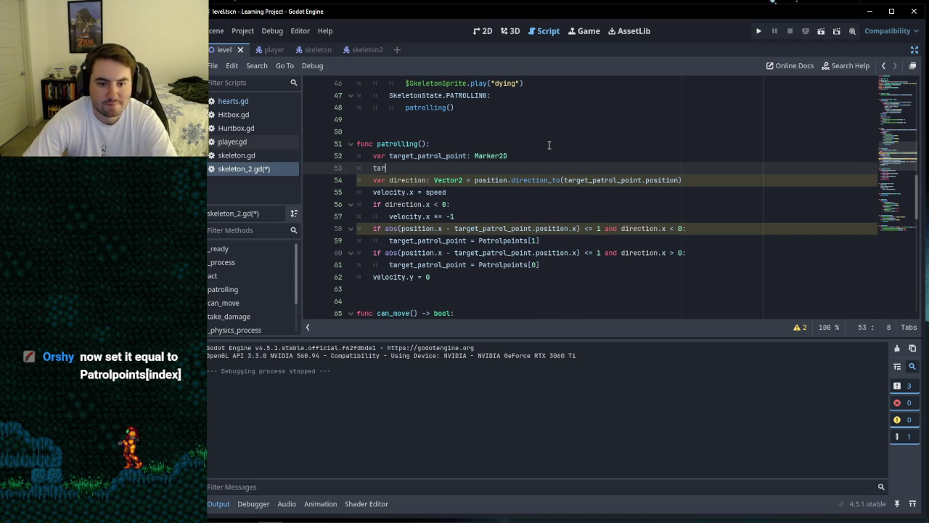
pyautogui.press('Return')
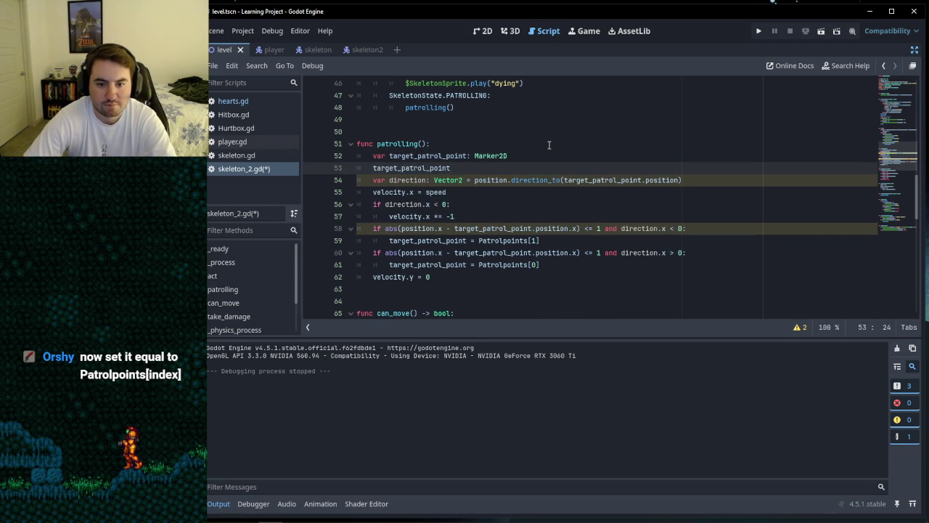
pyautogui.write(' = P')
pyautogui.press('Return')
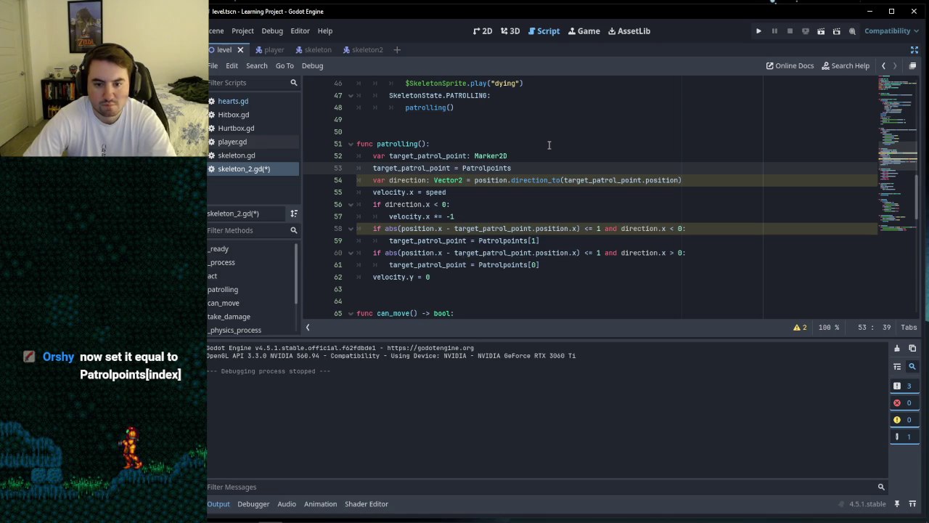
pyautogui.write('[inde')
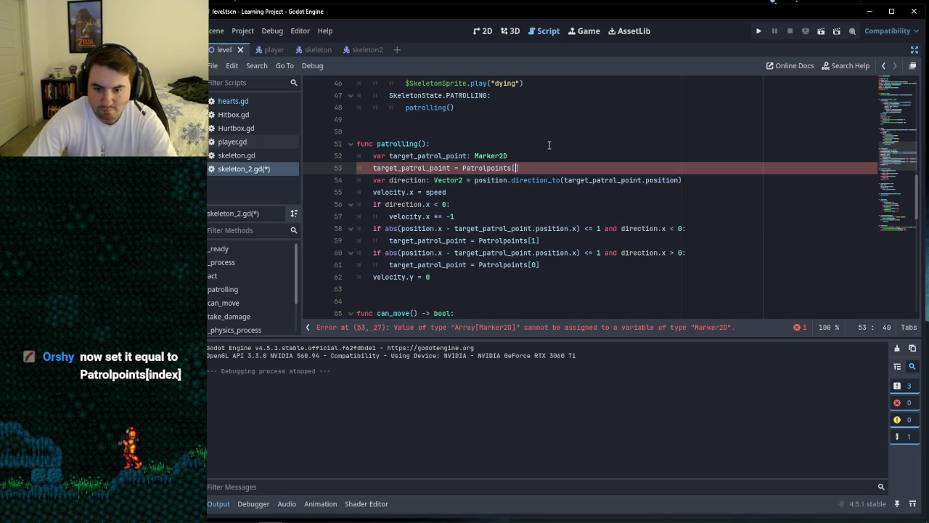
pyautogui.write('x]')
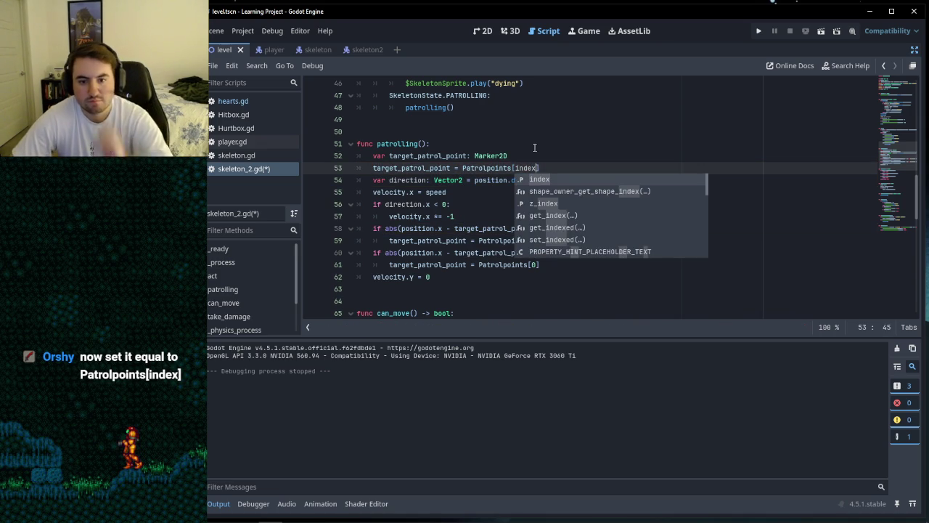
pyautogui.click(560, 151)
pyautogui.click(542, 166)
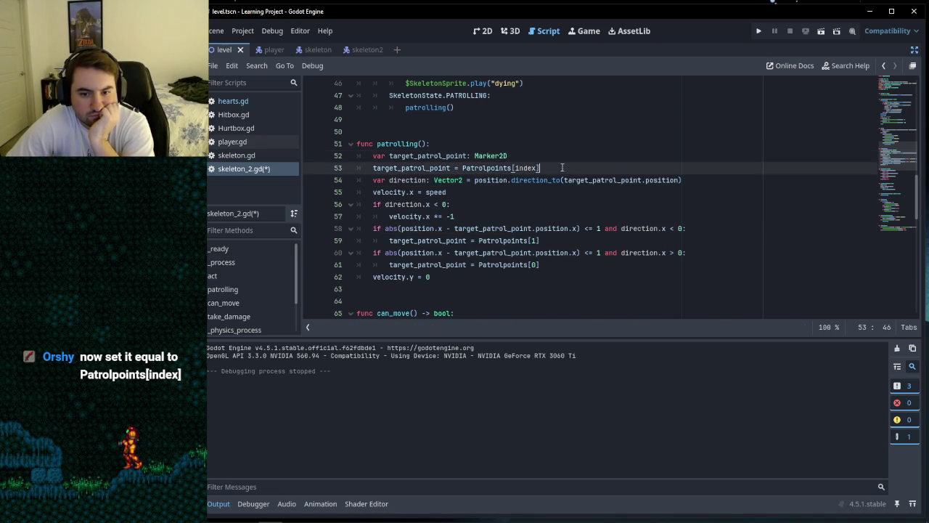
pyautogui.click(538, 159)
pyautogui.click(548, 167)
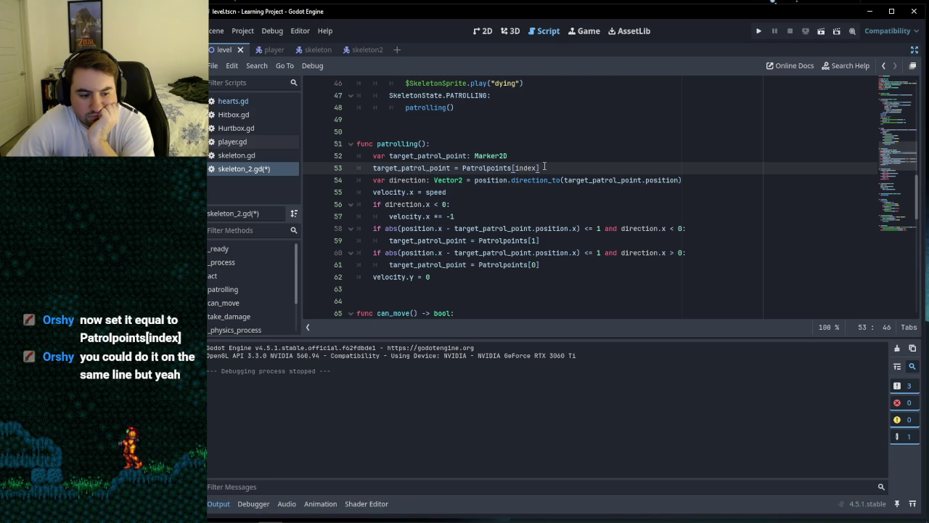
pyautogui.press('Home')
pyautogui.click(544, 167)
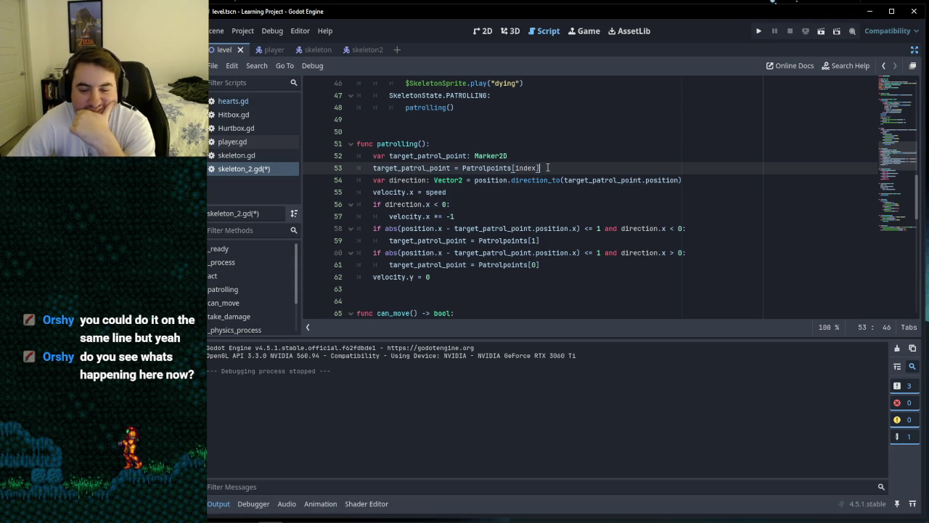
pyautogui.click(516, 167)
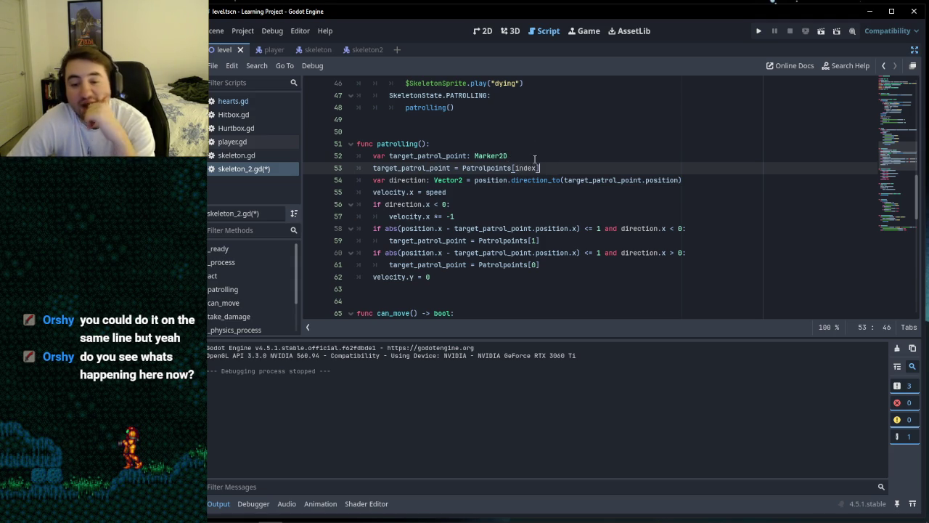
pyautogui.press('Left')
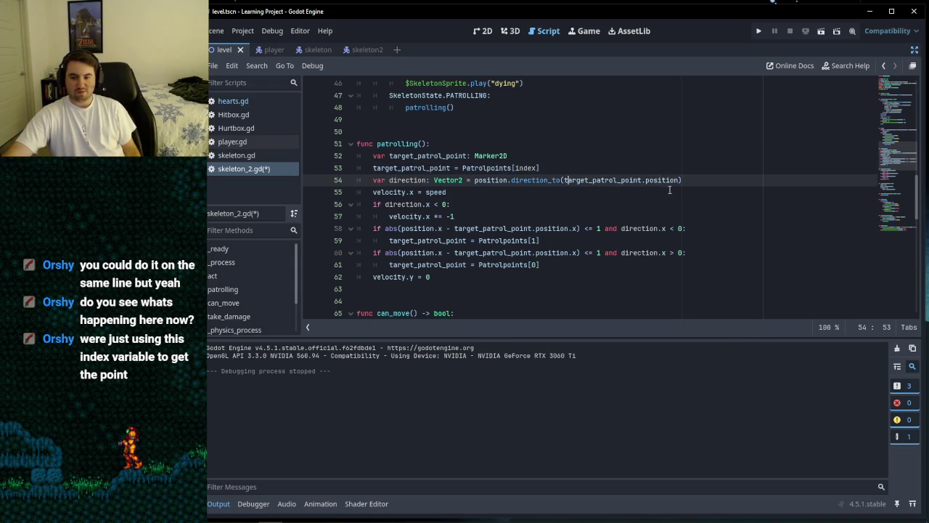
pyautogui.click(545, 161)
pyautogui.click(570, 168)
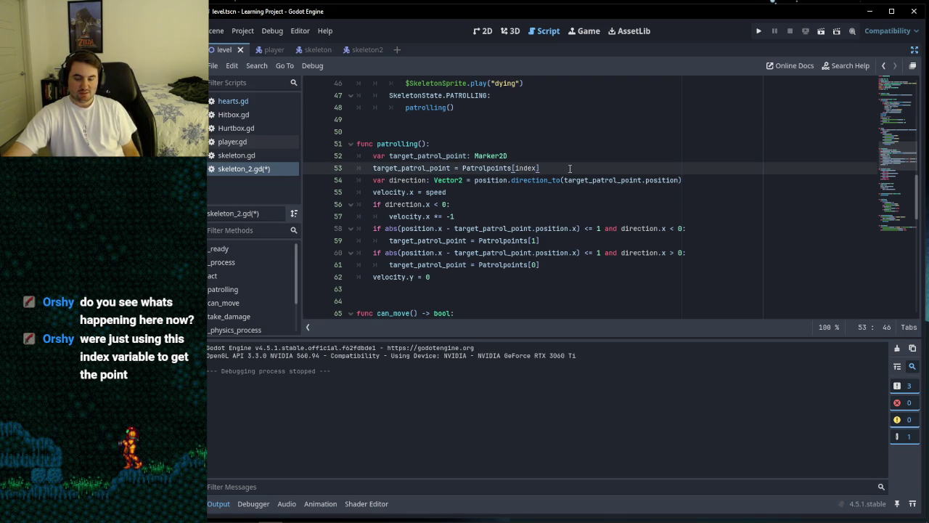
pyautogui.click(685, 180)
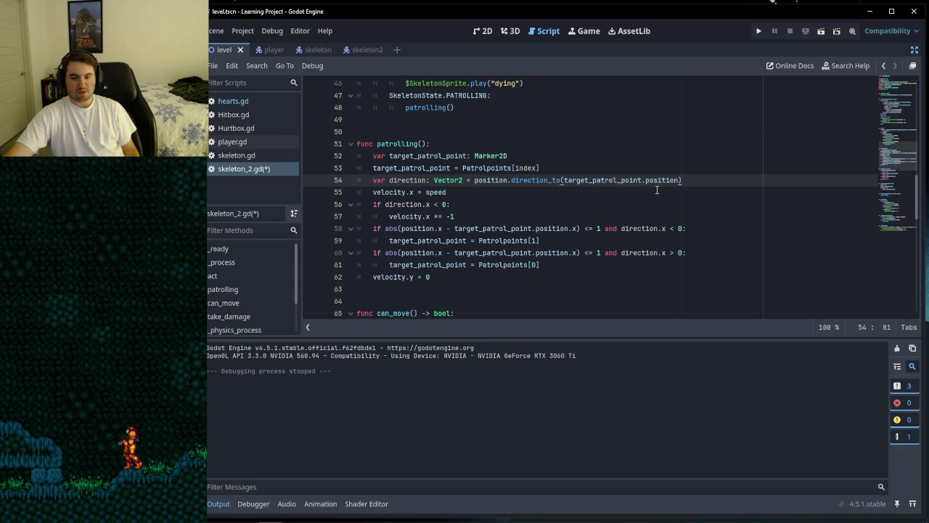
pyautogui.click(577, 167)
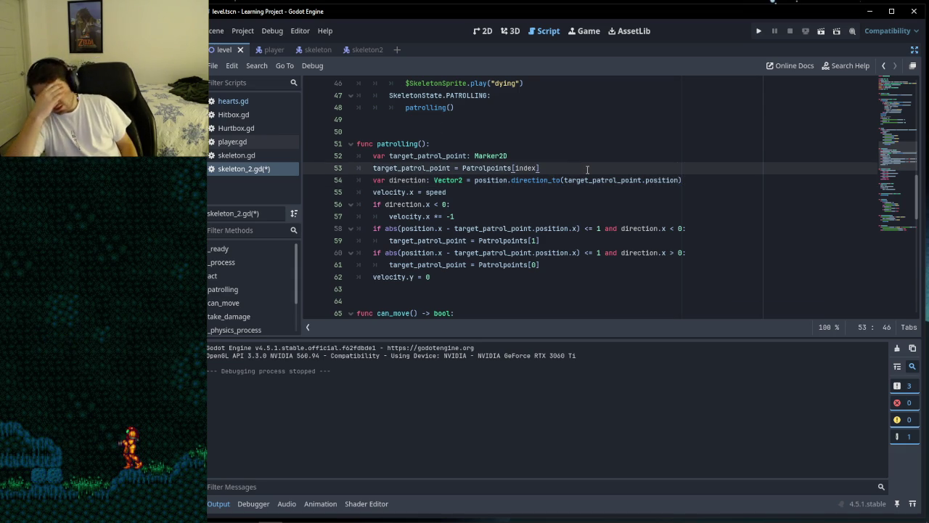
pyautogui.click(478, 194)
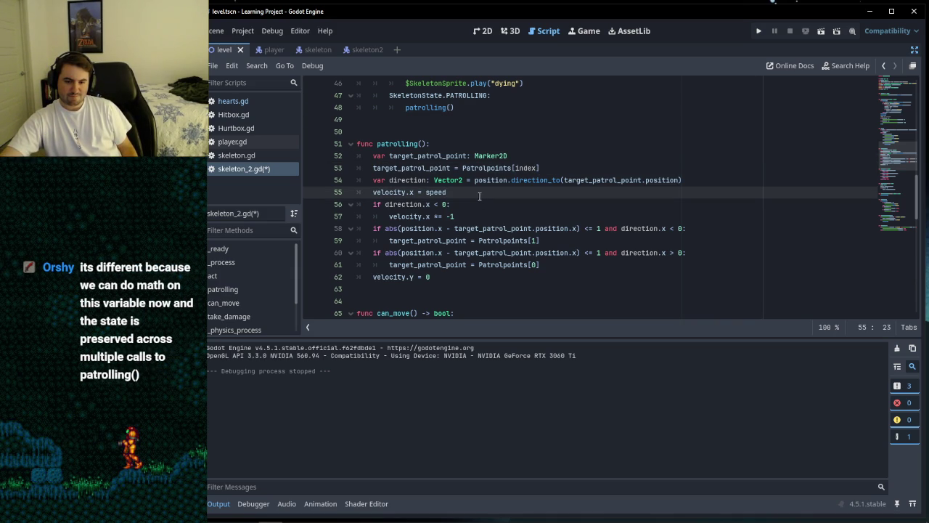
pyautogui.click(557, 163)
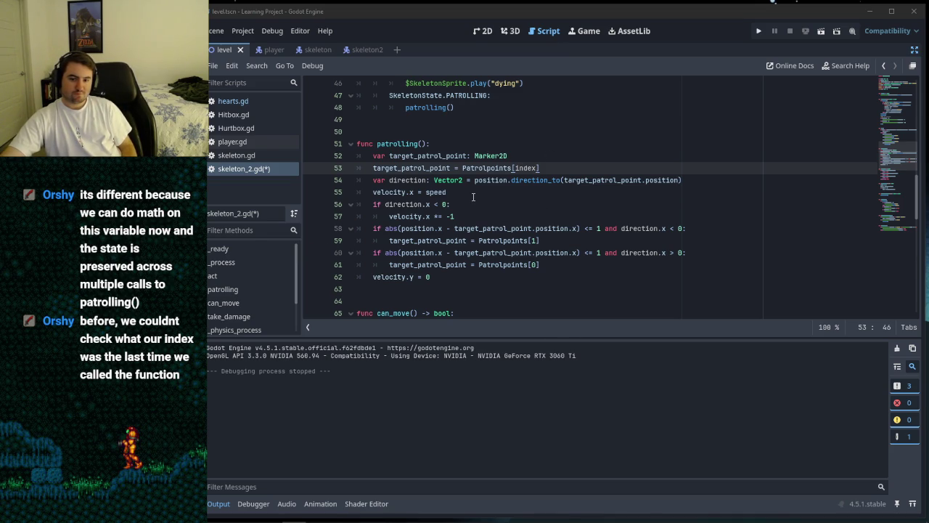
pyautogui.moveTo(455, 227)
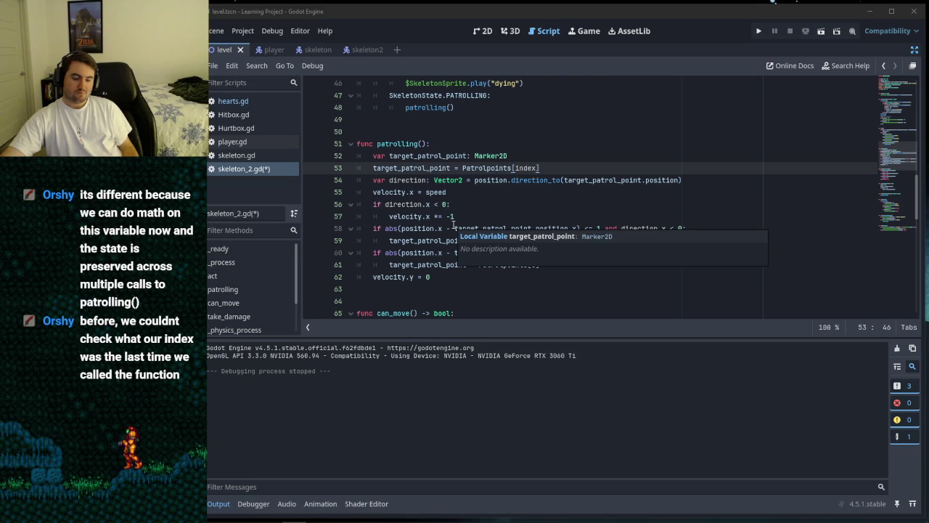
pyautogui.click(479, 193)
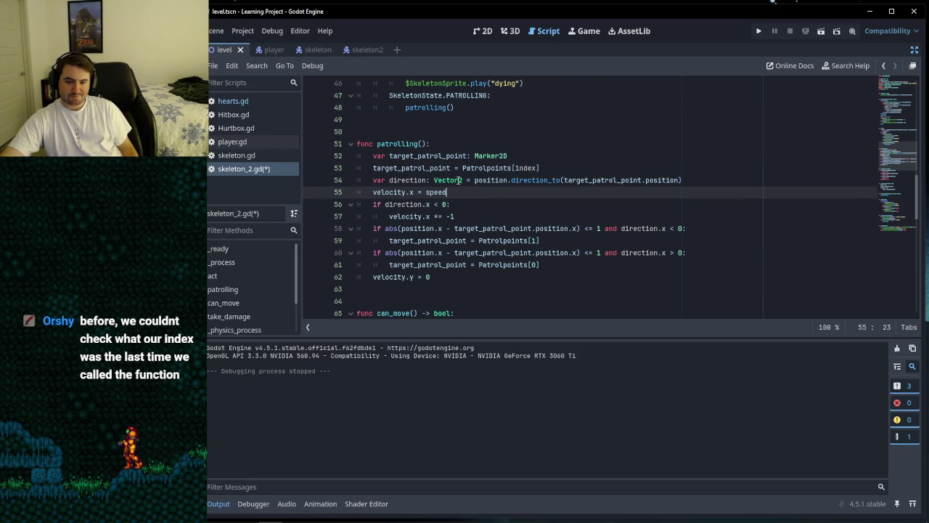
pyautogui.moveTo(460, 181)
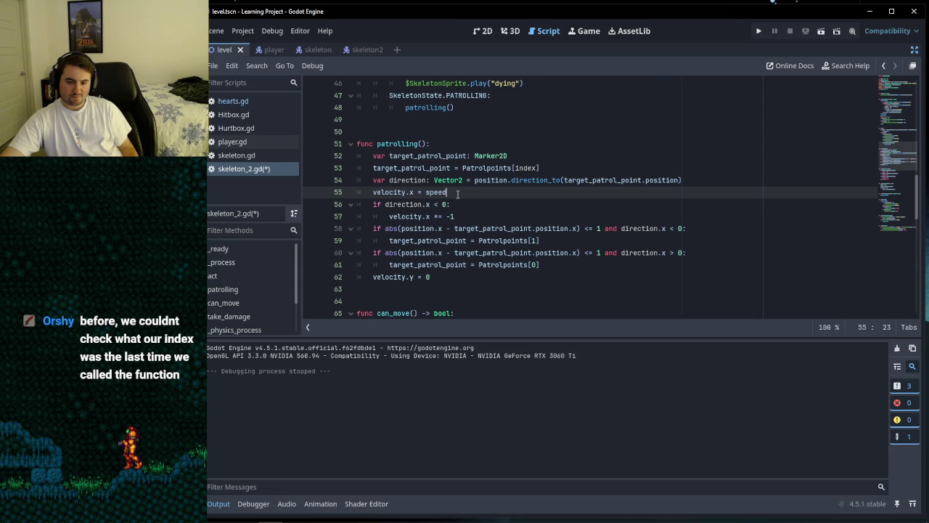
pyautogui.click(566, 168)
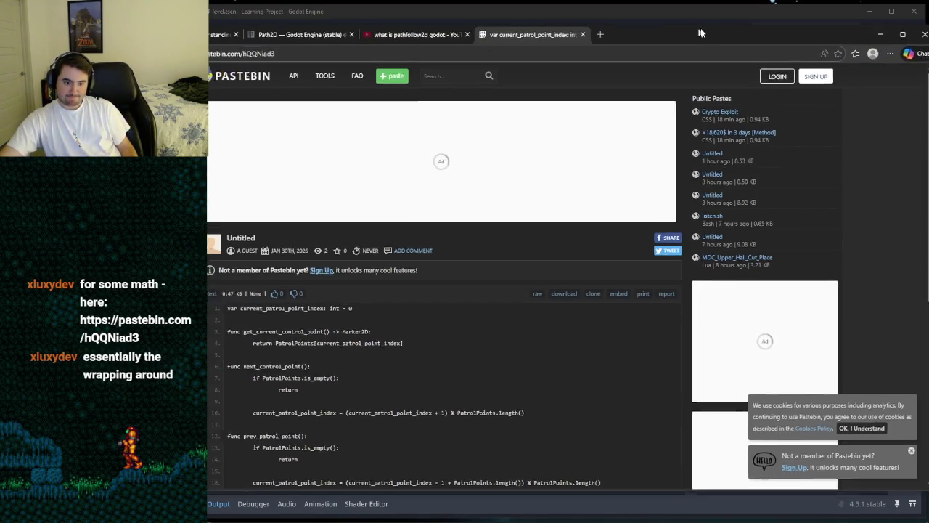
# Step: Read the Pastebin snippet on wrapping the patrol point index, then bring Godot back to the front
pyautogui.scroll(-2, 513, 235)
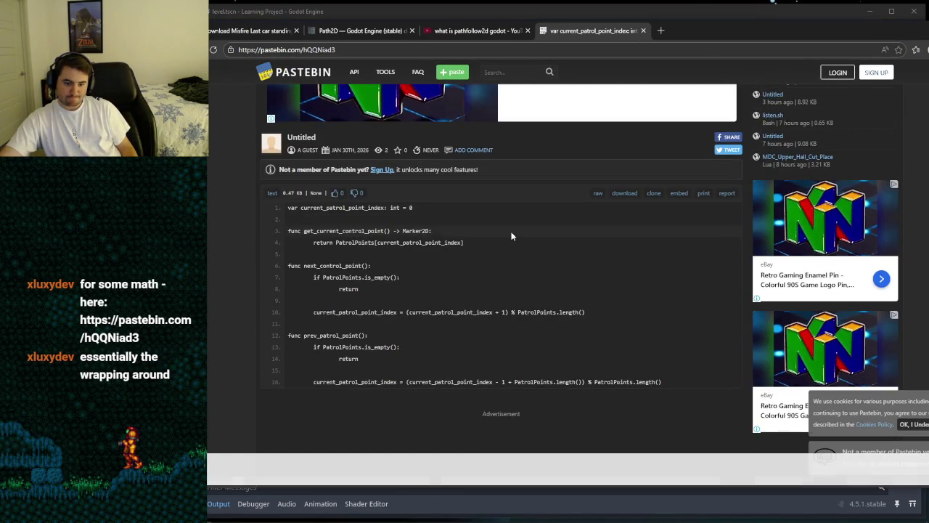
pyautogui.scroll(-1, 380, 289)
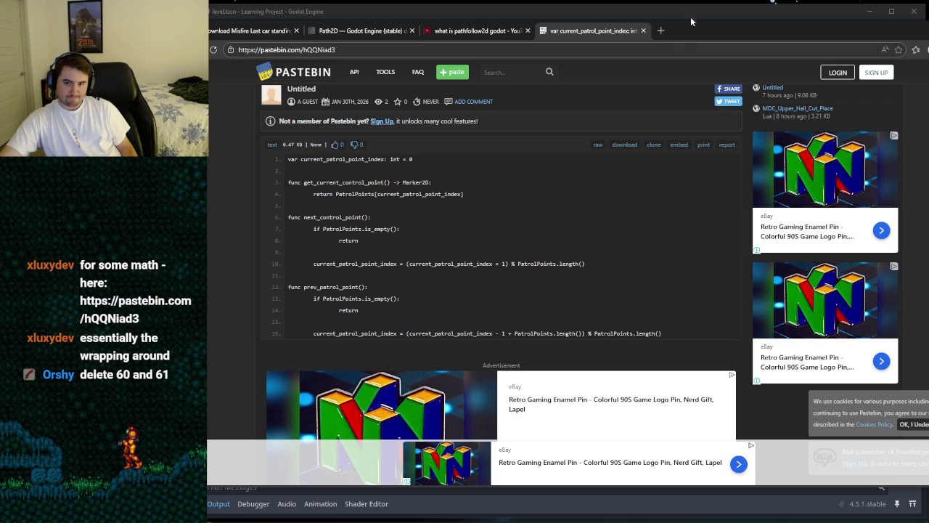
pyautogui.moveTo(704, 29); pyautogui.dragTo(732, 55)
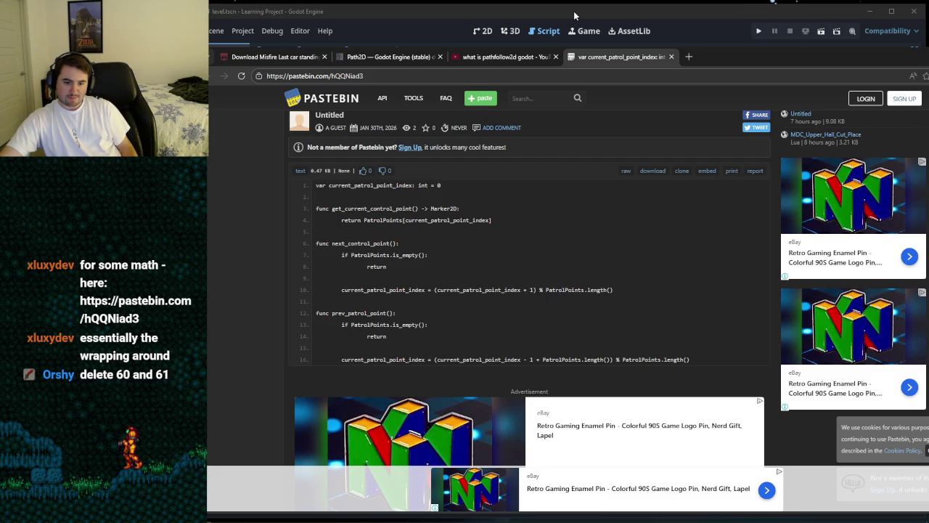
pyautogui.click(574, 11)
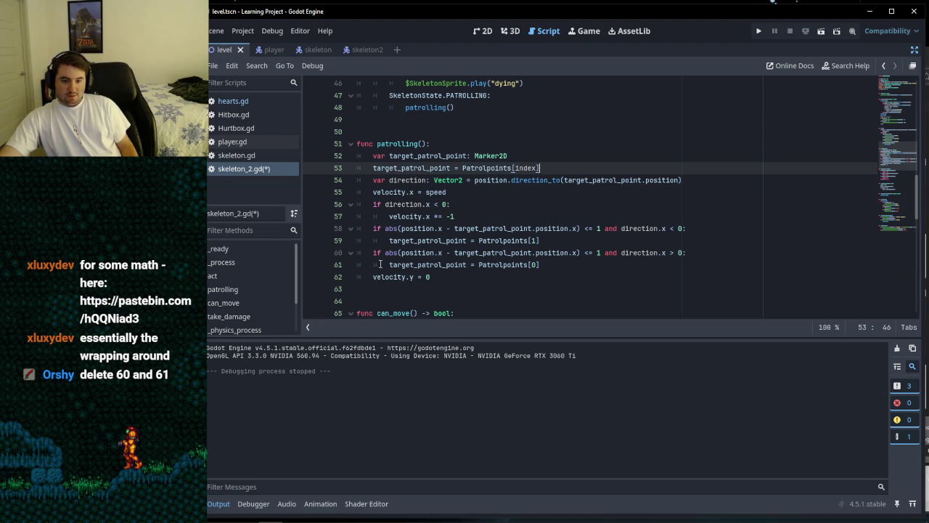
# Step: Delete the second arrival check that resets to Patrolpoints[0]
pyautogui.moveTo(371, 253); pyautogui.dragTo(565, 263)
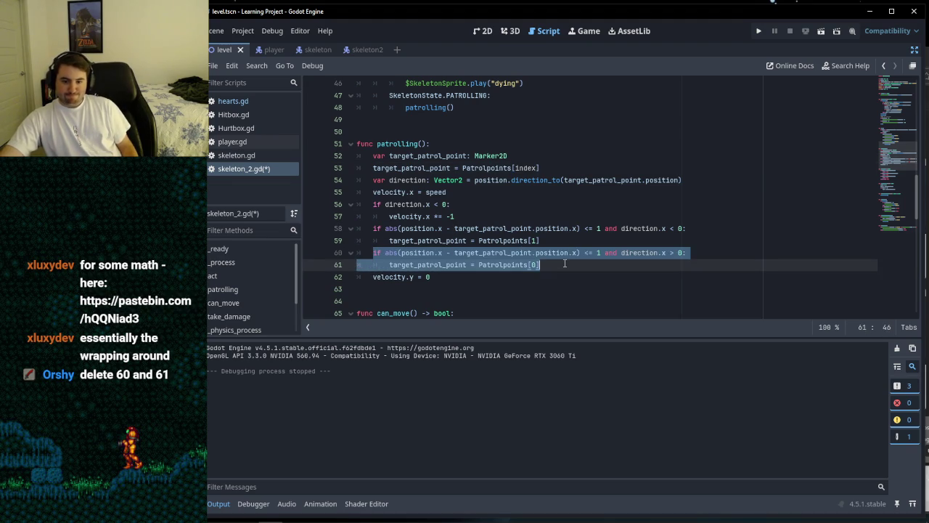
pyautogui.press('BackSpace')
pyautogui.press('BackSpace')
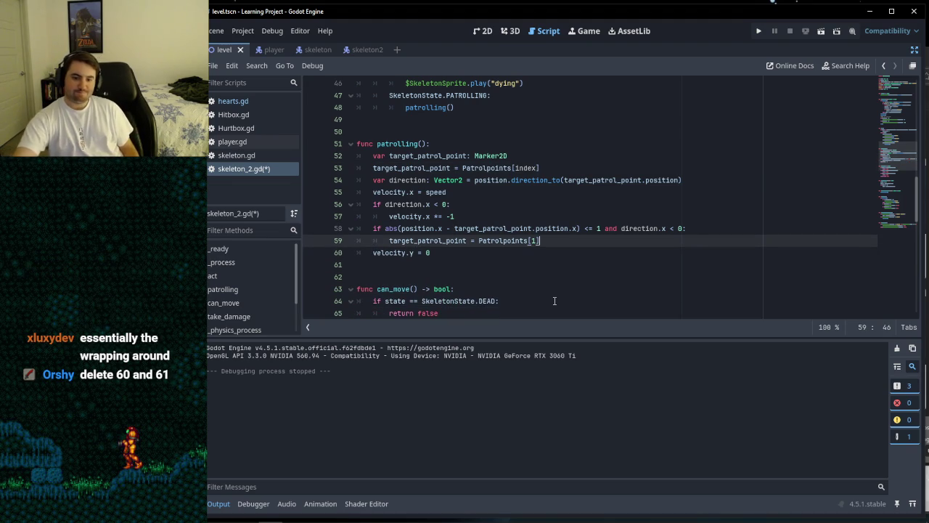
pyautogui.click(454, 252)
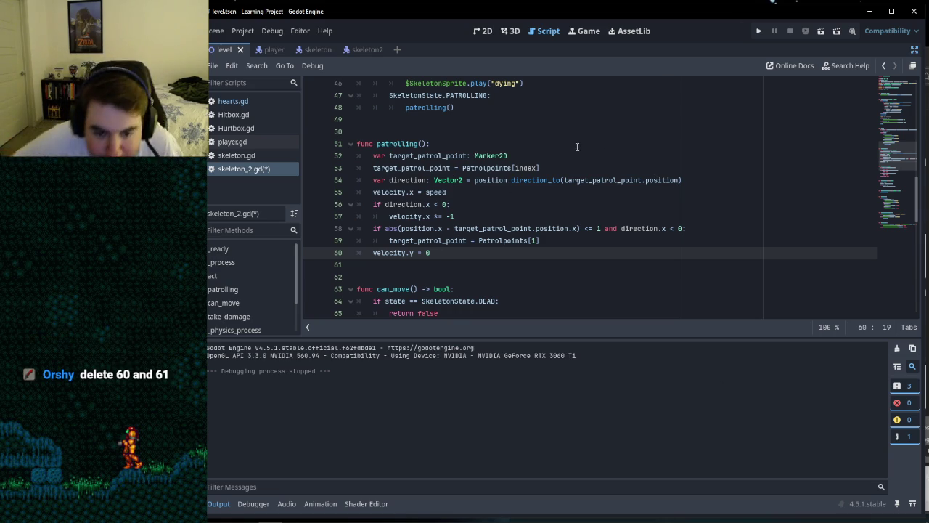
pyautogui.moveTo(531, 231)
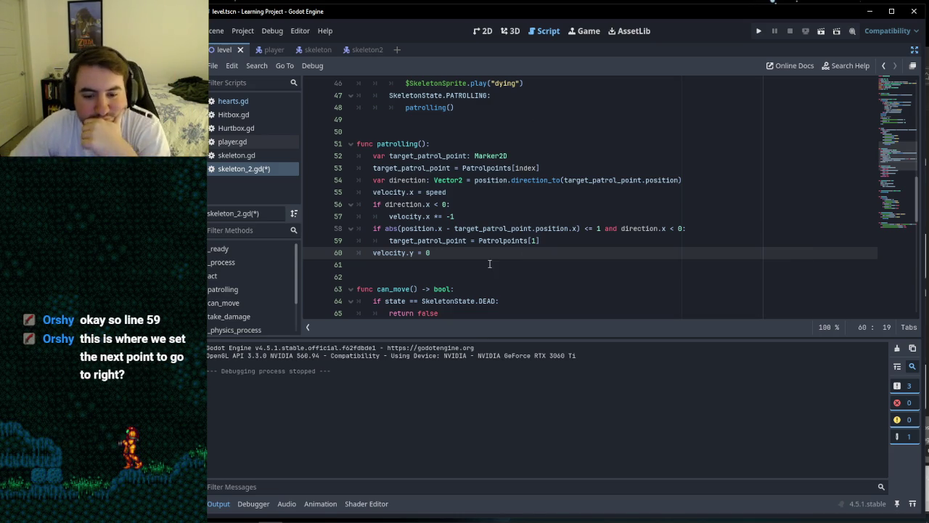
pyautogui.click(496, 216)
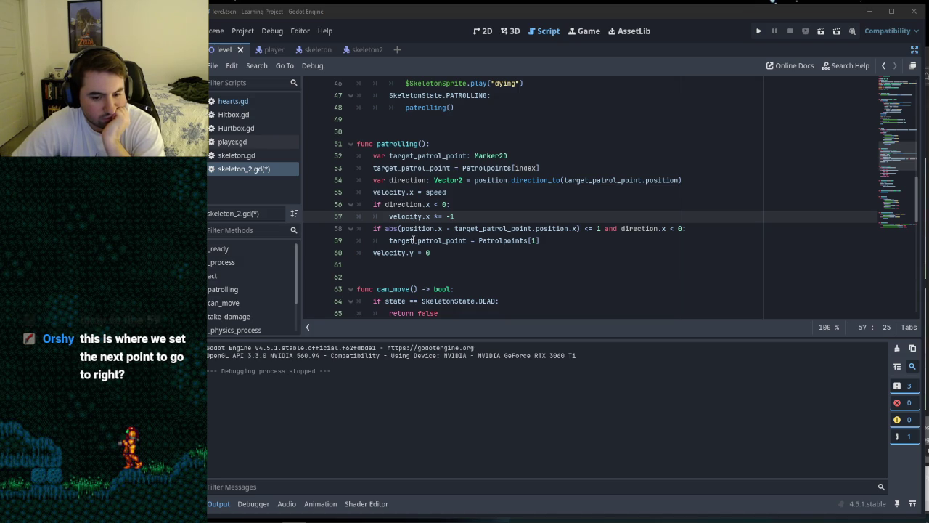
# Step: Add an empty indented line under the remaining arrival condition
pyautogui.moveTo(487, 241)
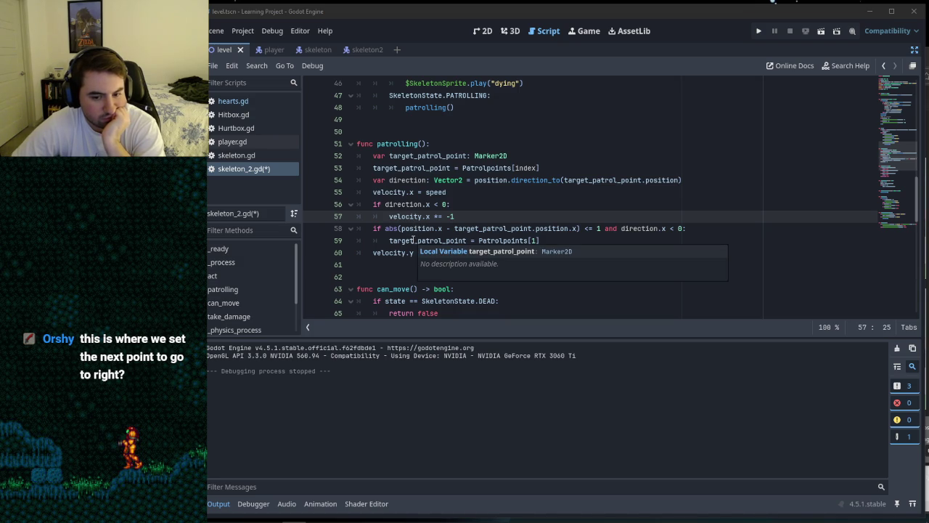
pyautogui.click(537, 240)
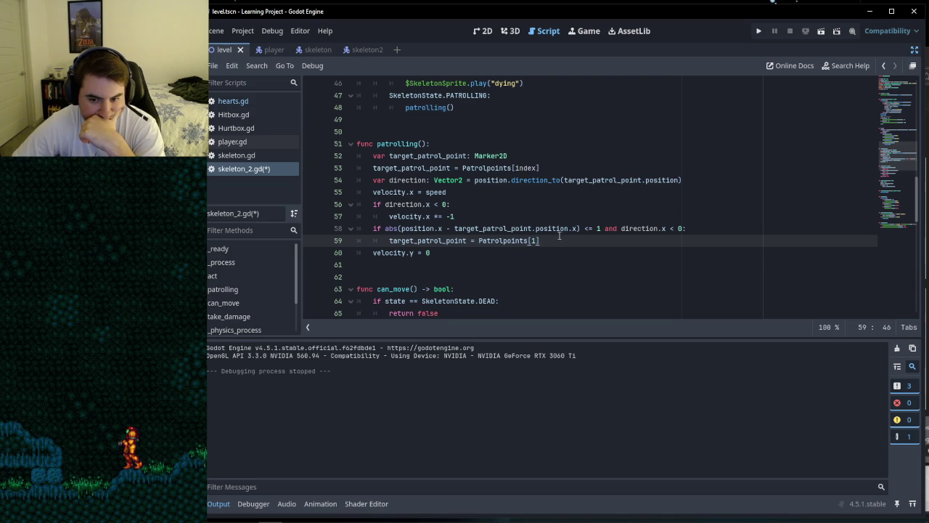
pyautogui.click(578, 228)
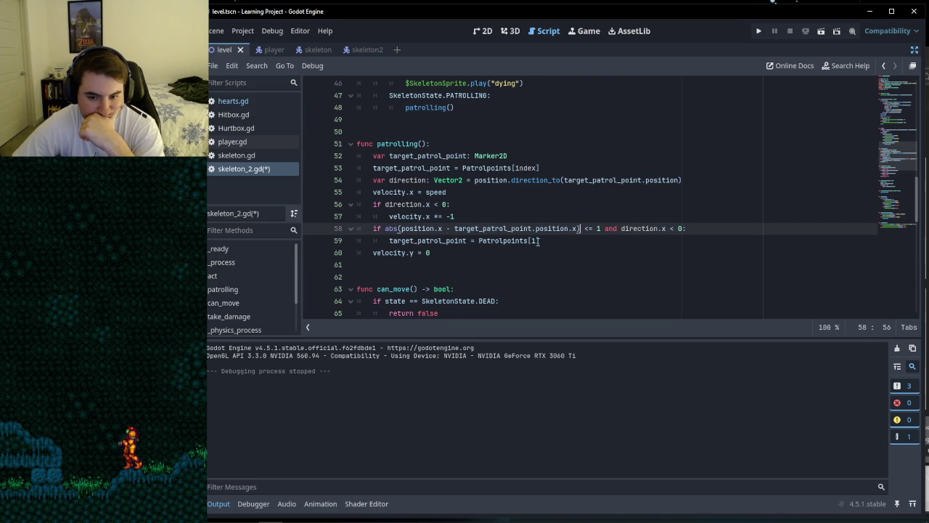
pyautogui.doubleClick(534, 241)
pyautogui.click(543, 240)
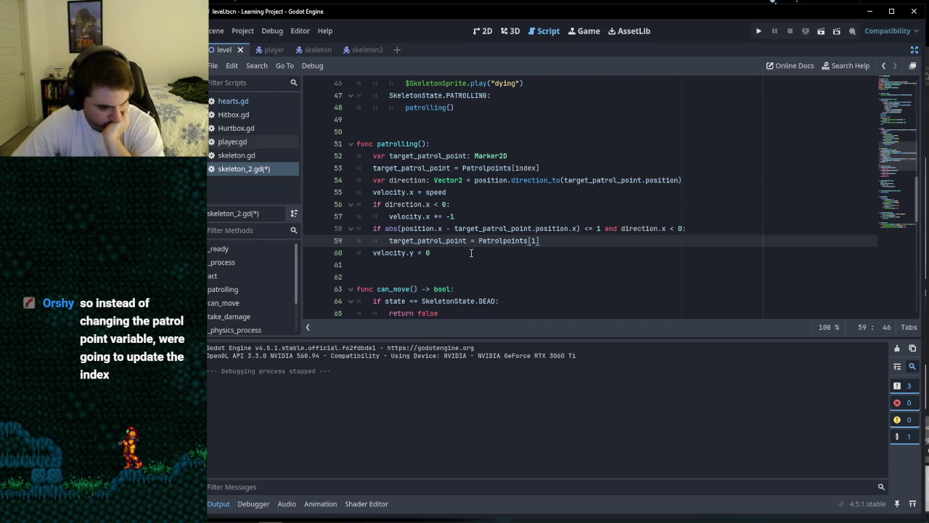
pyautogui.click(688, 229)
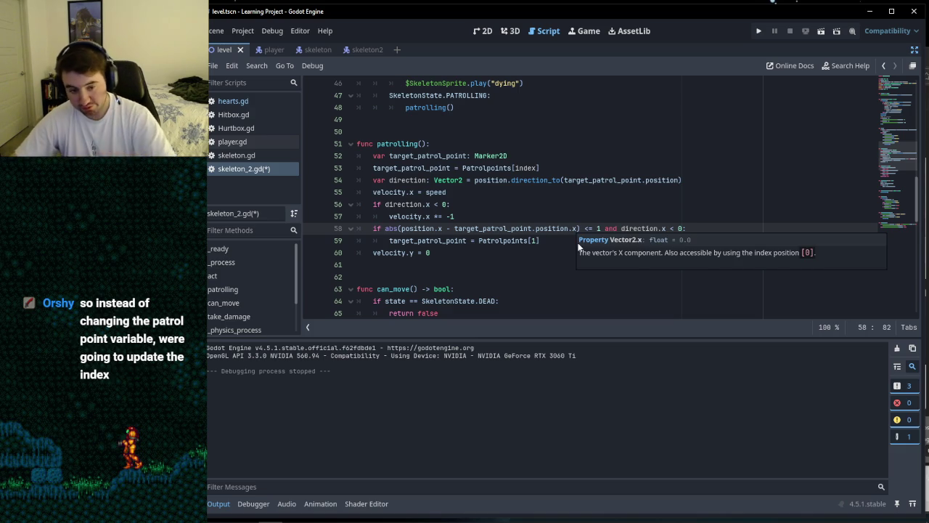
pyautogui.press('Return')
pyautogui.press('BackSpace')
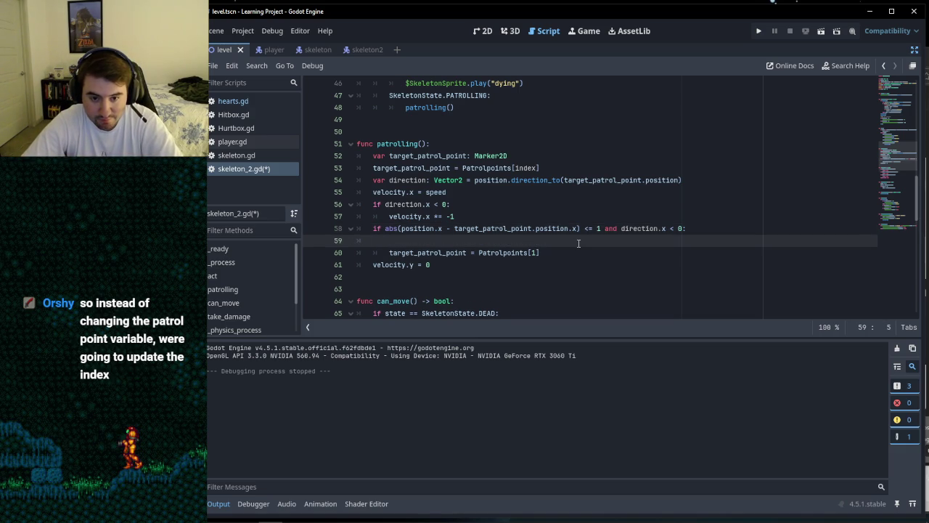
# Step: Write index = 1 on the new line and change Patrolpoints[1] to Patrolpoints[index]
pyautogui.write('index')
pyautogui.press('BackSpace')
pyautogui.press('BackSpace')
pyautogui.press('BackSpace')
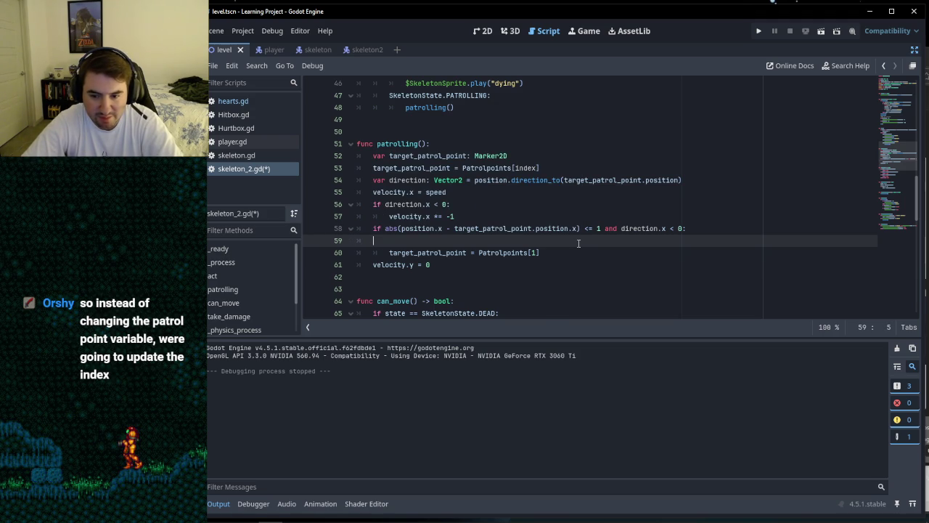
pyautogui.write('index')
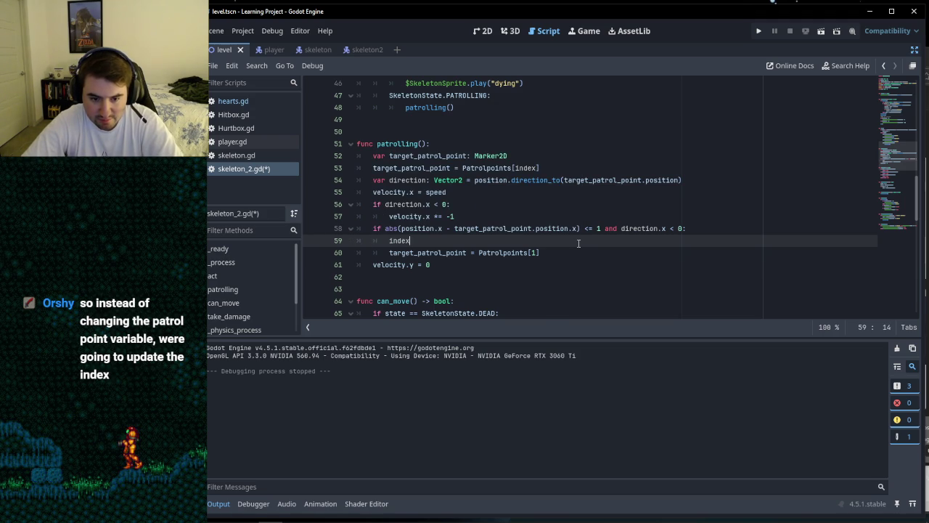
pyautogui.write(' = 1')
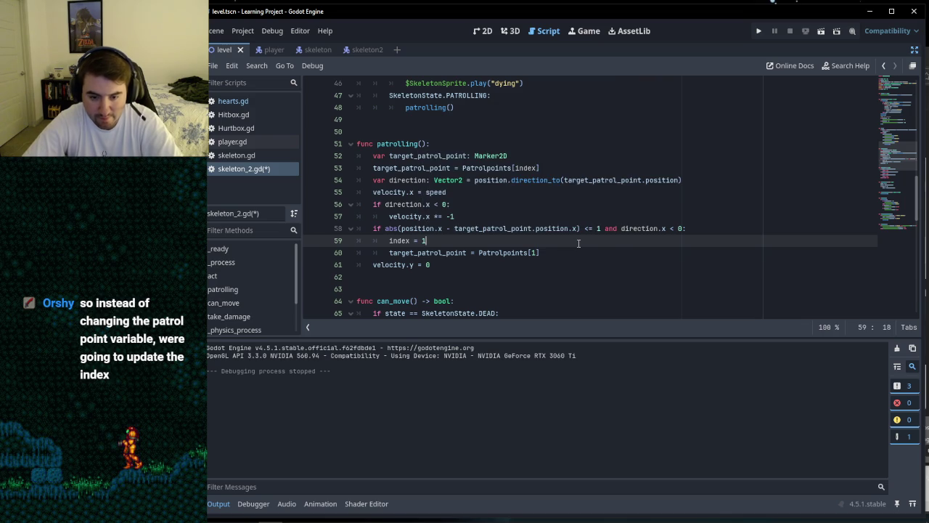
pyautogui.click(533, 252)
pyautogui.press('Delete')
pyautogui.write('index')
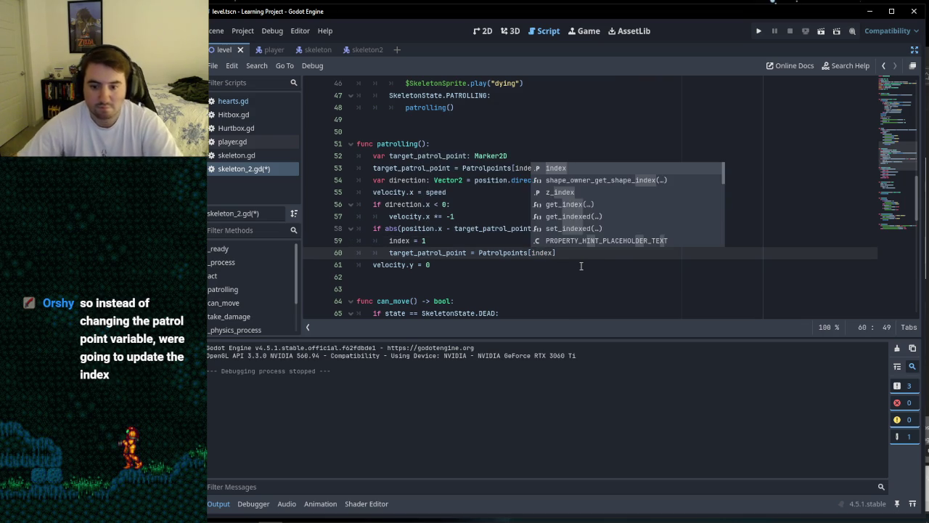
pyautogui.press('Escape')
pyautogui.click(491, 271)
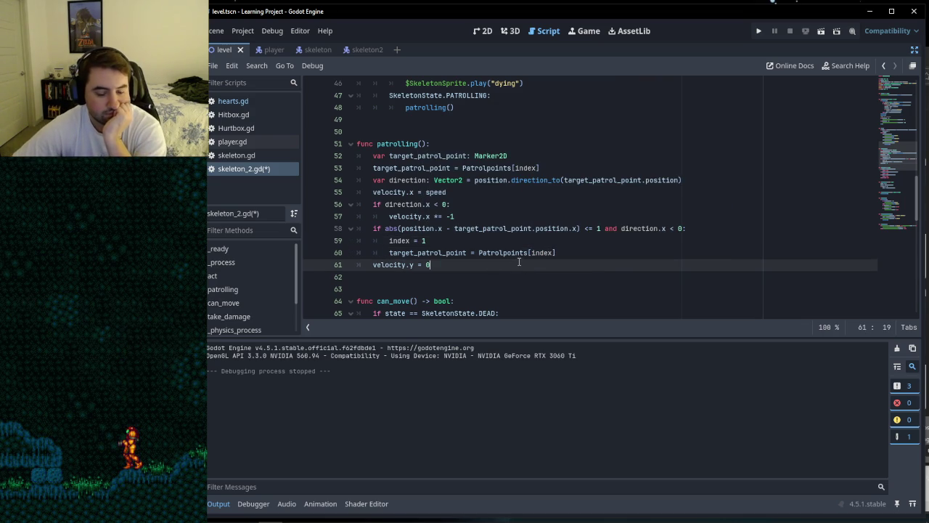
pyautogui.click(494, 238)
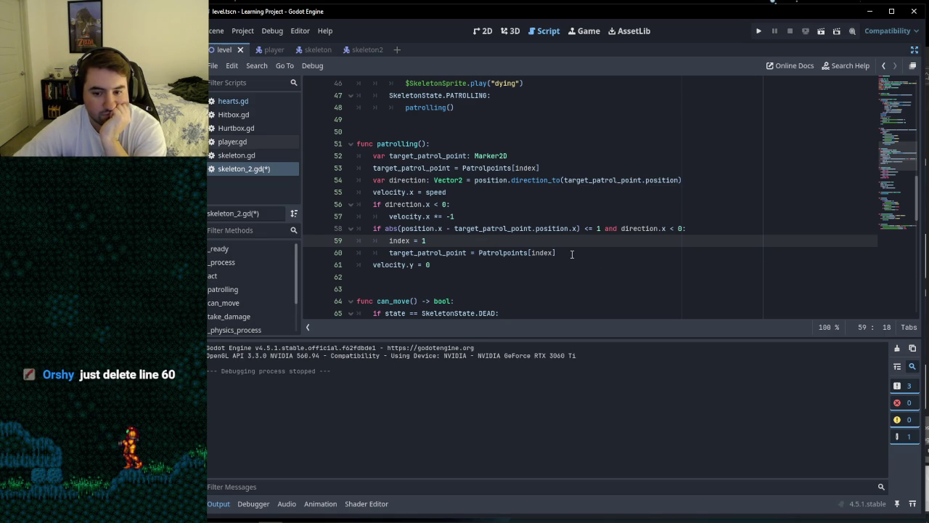
# Step: Delete the target_patrol_point reassignment line and save skeleton_2.gd
pyautogui.moveTo(556, 253); pyautogui.dragTo(352, 248)
pyautogui.press('BackSpace')
pyautogui.press('BackSpace')
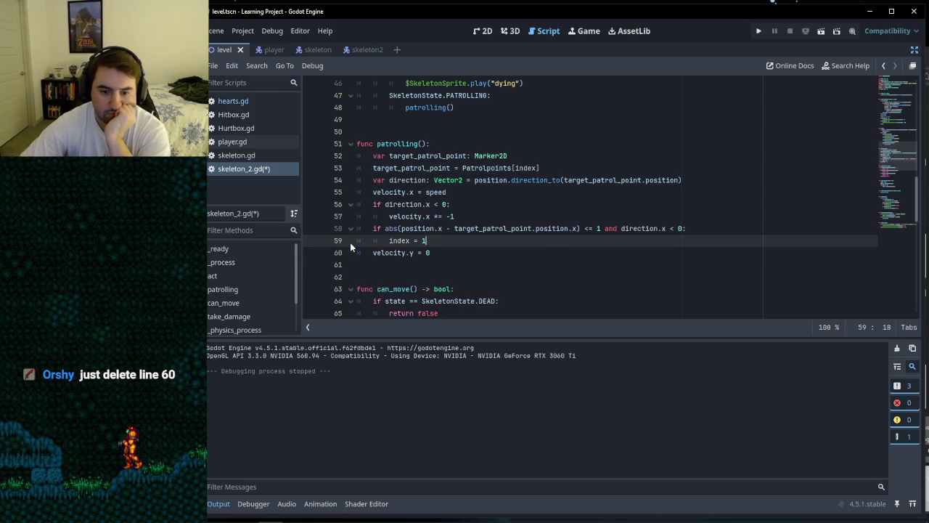
pyautogui.hotkey('ctrl', 's')
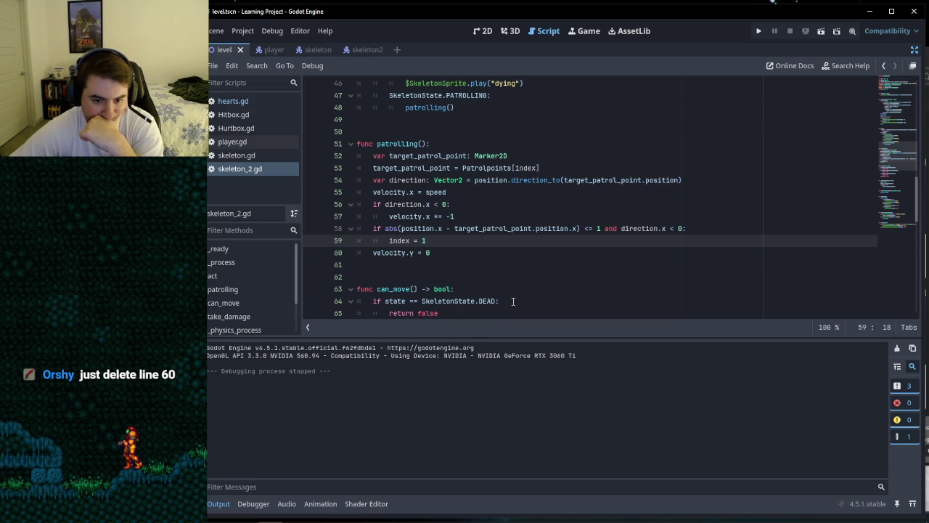
pyautogui.click(468, 260)
pyautogui.click(468, 265)
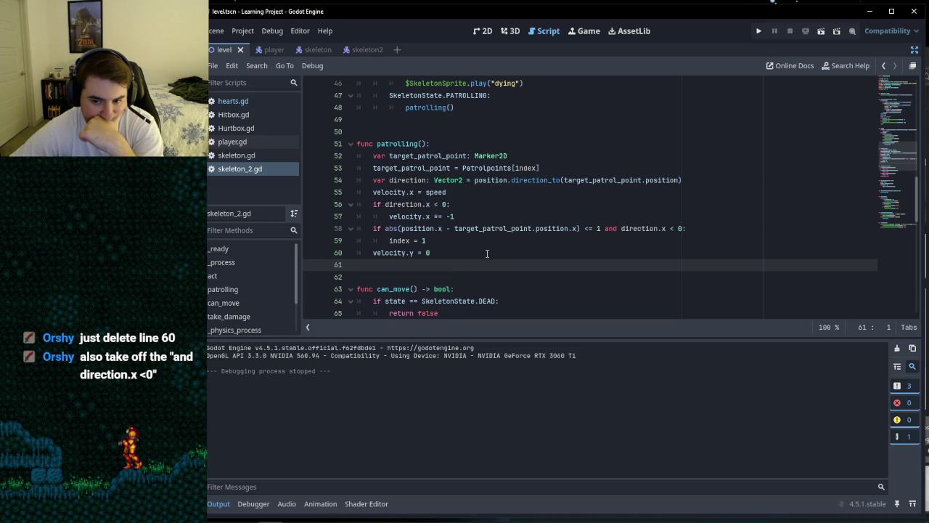
pyautogui.click(609, 228)
# Step: Remove ' and direction.x < 0' so the arrival check is only abs(...) <= 1
pyautogui.moveTo(609, 228); pyautogui.dragTo(682, 228)
pyautogui.press('BackSpace')
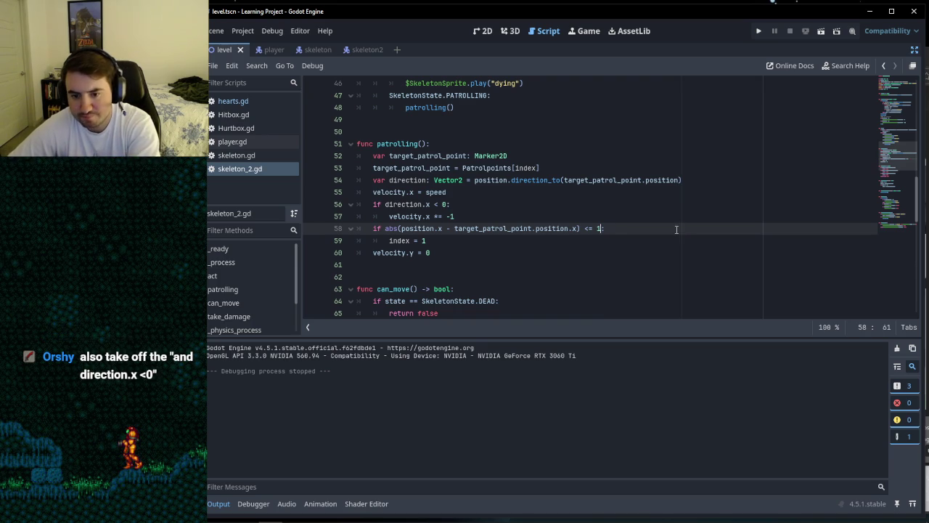
pyautogui.click(551, 246)
pyautogui.press('Down')
pyautogui.press('Up')
pyautogui.press('Down')
pyautogui.press('Up')
pyautogui.press('Down')
pyautogui.press('Up')
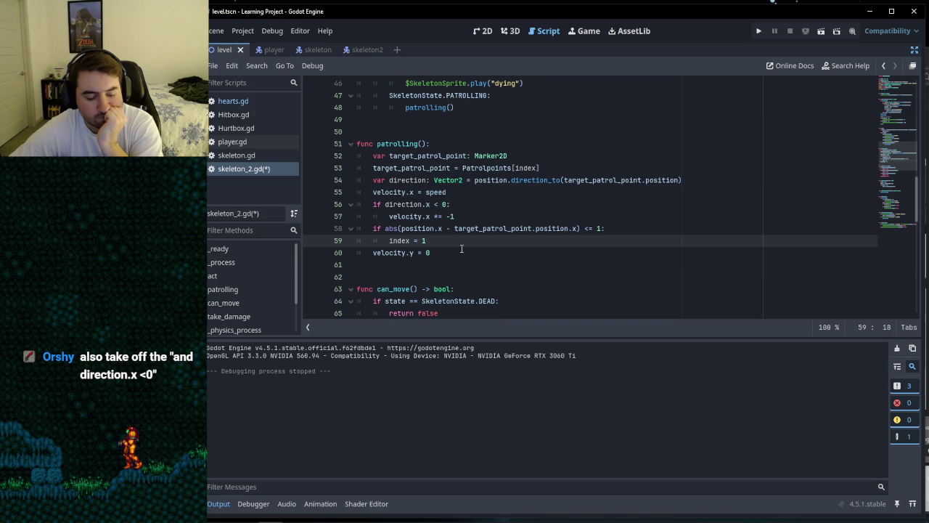
pyautogui.click(451, 248)
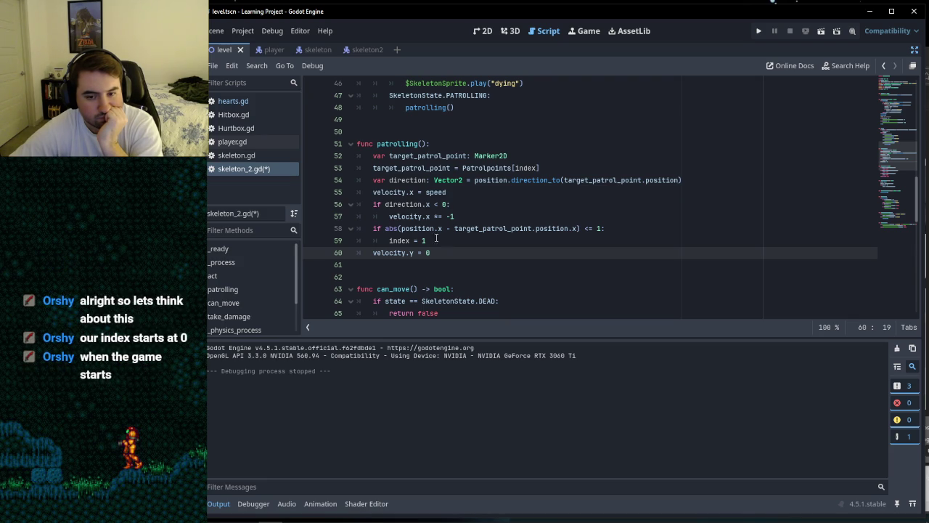
pyautogui.scroll(15, 449, 240)
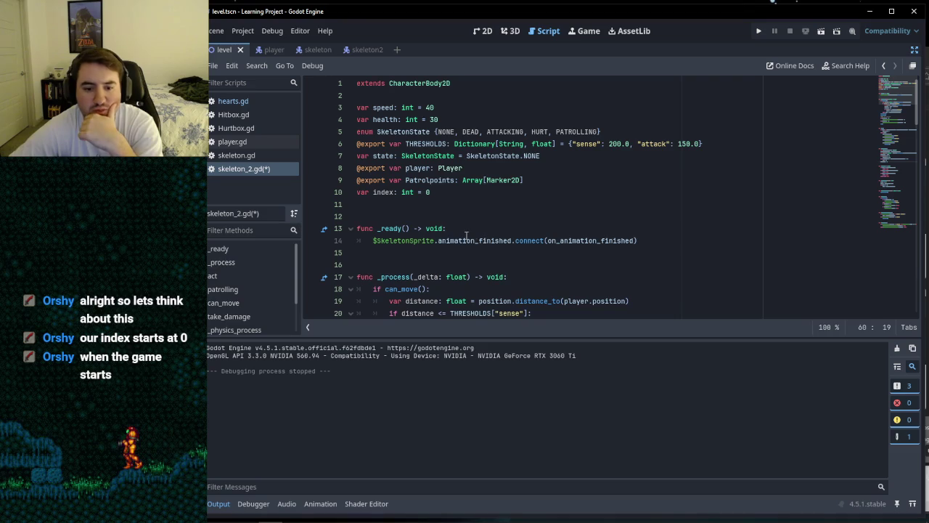
pyautogui.click(450, 191)
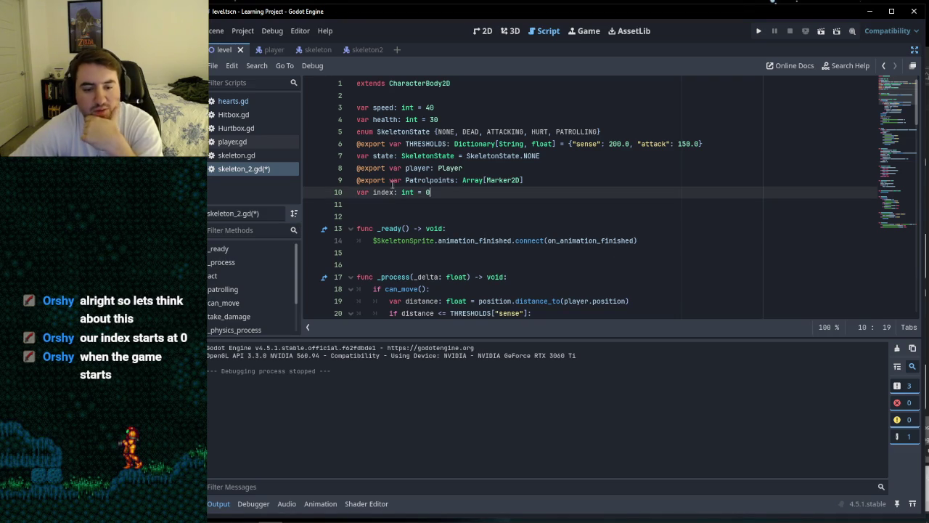
pyautogui.scroll(-19, 486, 193)
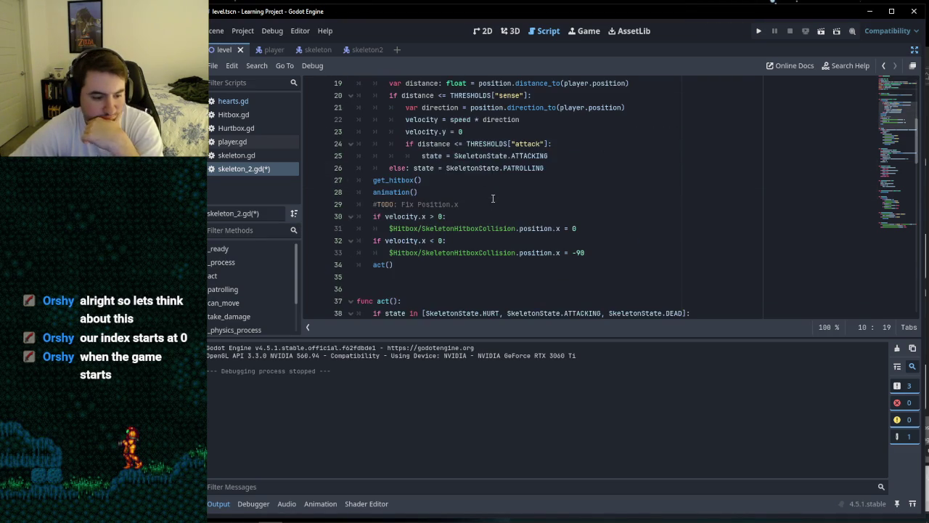
pyautogui.scroll(-10, 492, 198)
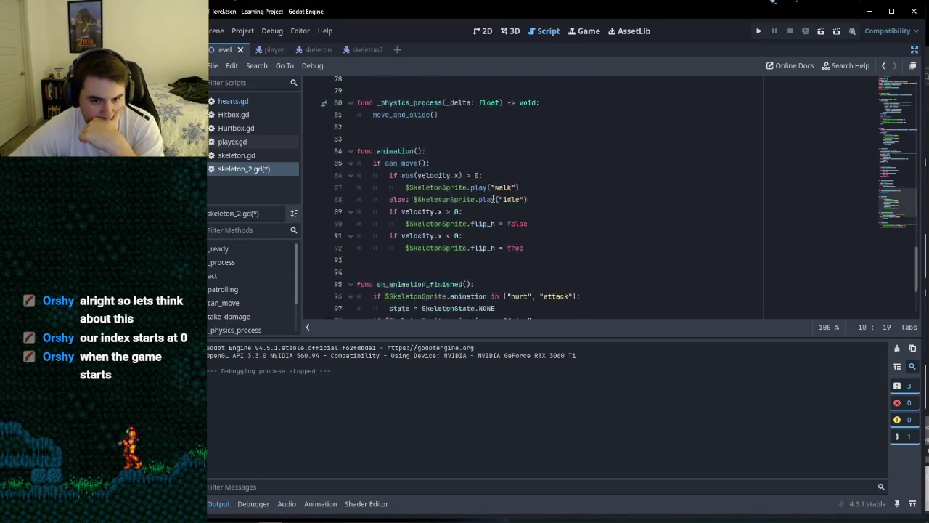
pyautogui.scroll(3, 492, 197)
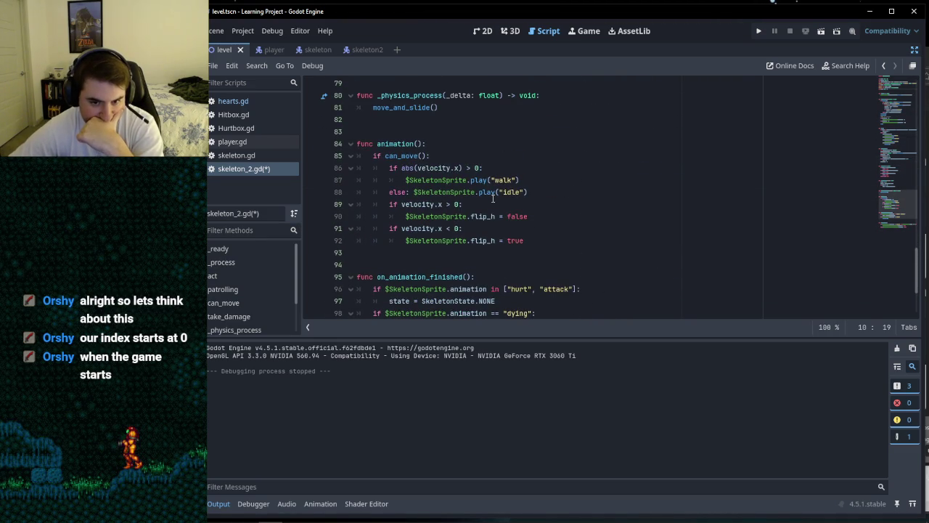
pyautogui.scroll(-3, 481, 204)
pyautogui.scroll(9, 472, 214)
pyautogui.scroll(5, 467, 222)
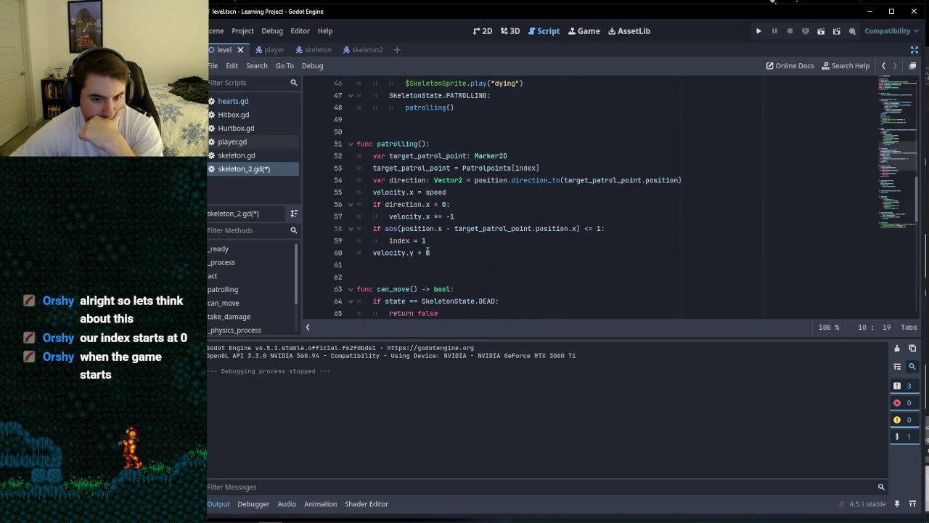
pyautogui.click(418, 266)
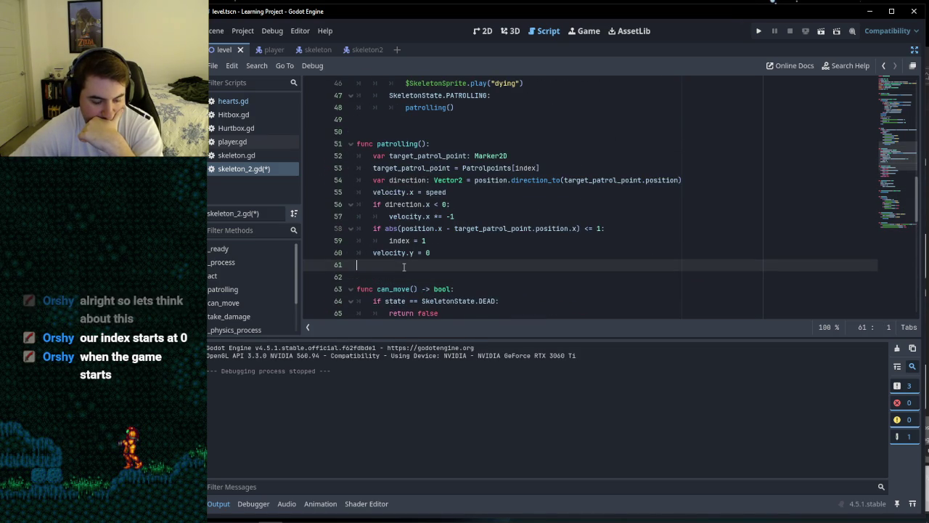
pyautogui.click(373, 280)
pyautogui.click(388, 268)
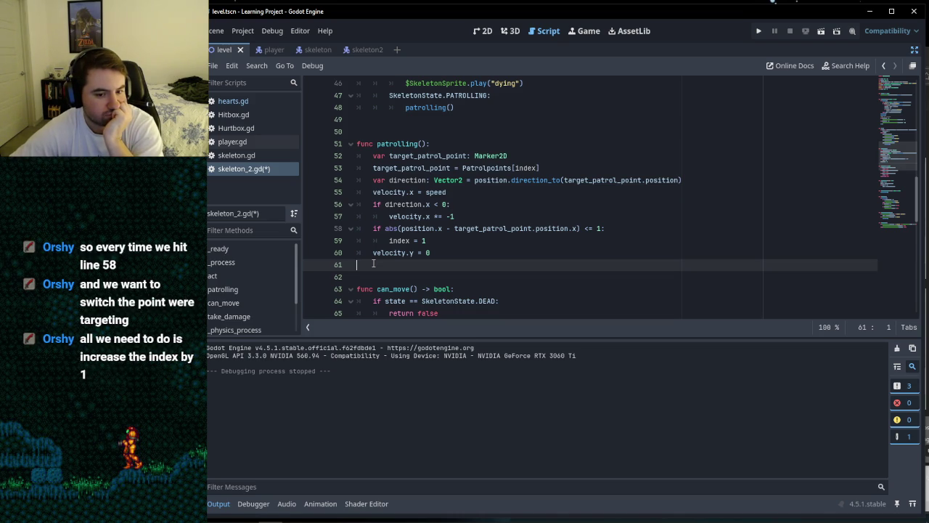
# Step: Insert a + before the = in index = 1 on line 59
pyautogui.click(389, 241)
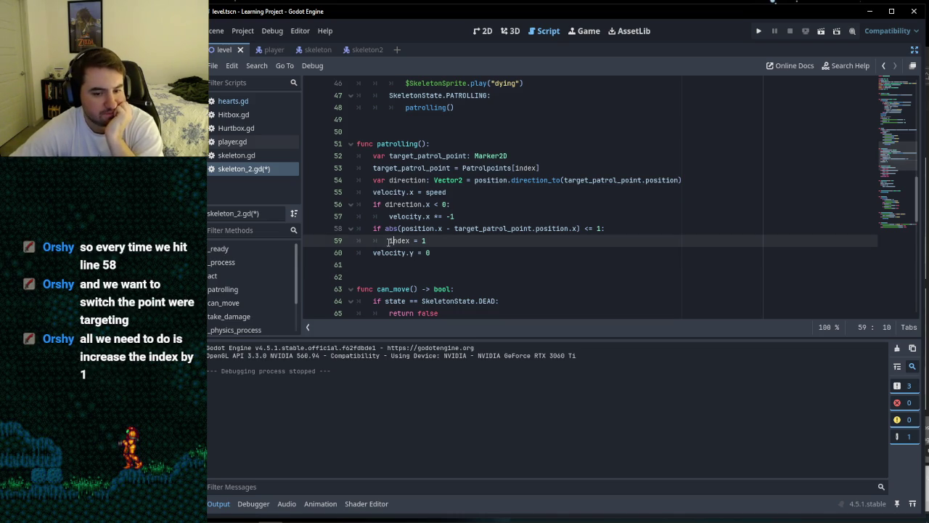
pyautogui.click(428, 242)
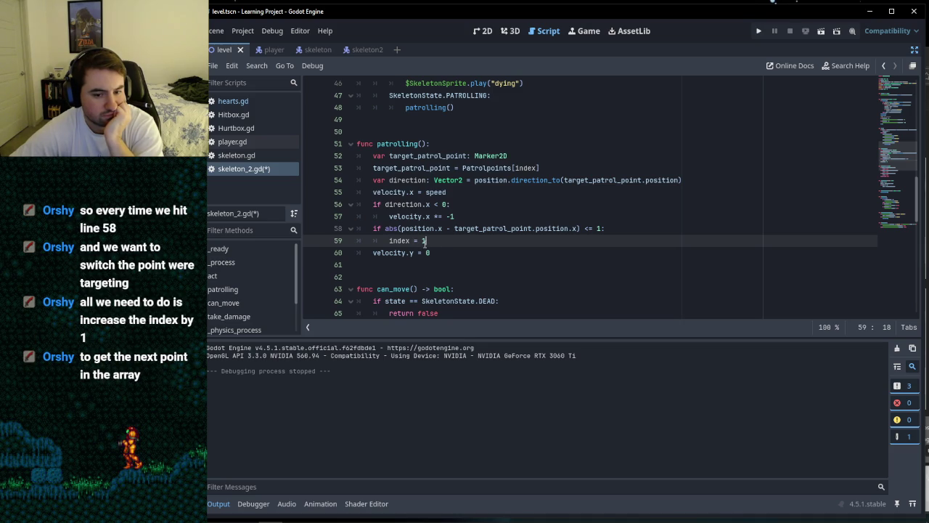
pyautogui.hotkey('shift', 'Home')
pyautogui.hotkey('shift', 'Home')
pyautogui.click(498, 246)
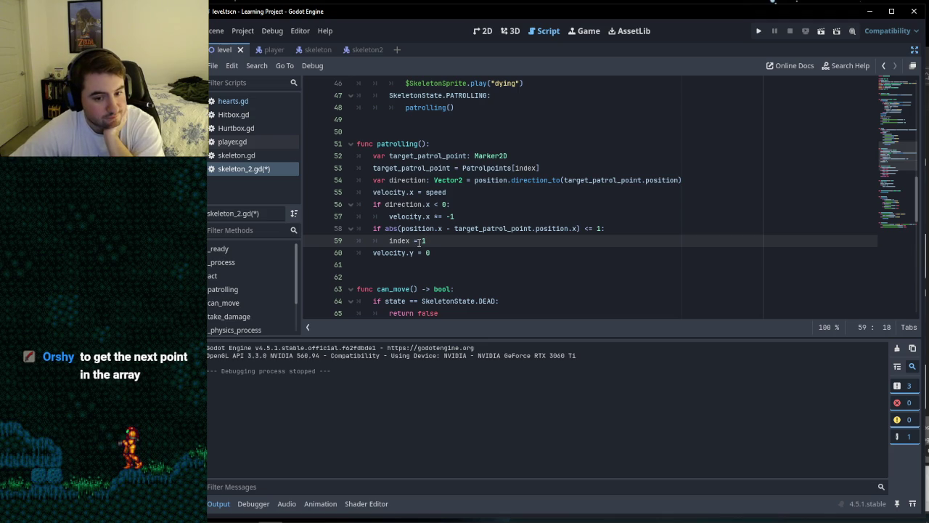
pyautogui.write('+')
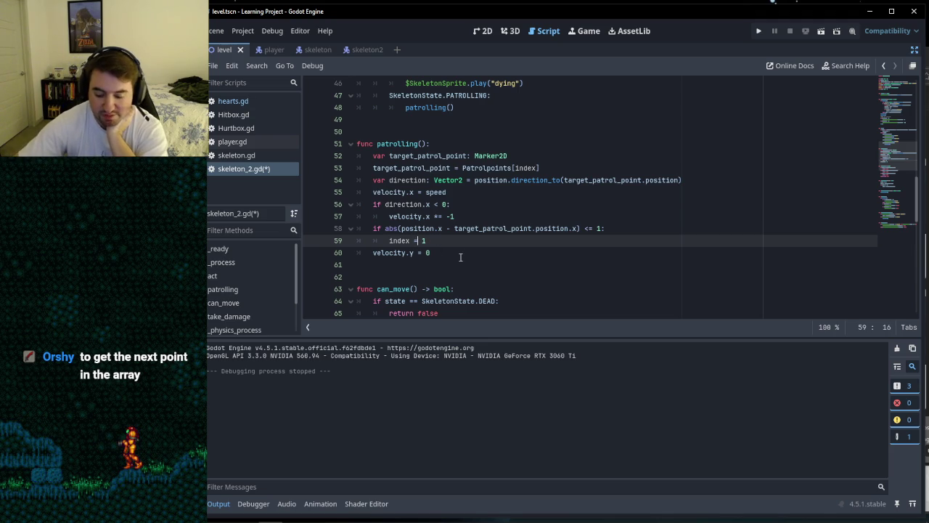
pyautogui.click(461, 256)
pyautogui.click(458, 265)
pyautogui.click(457, 254)
pyautogui.click(454, 241)
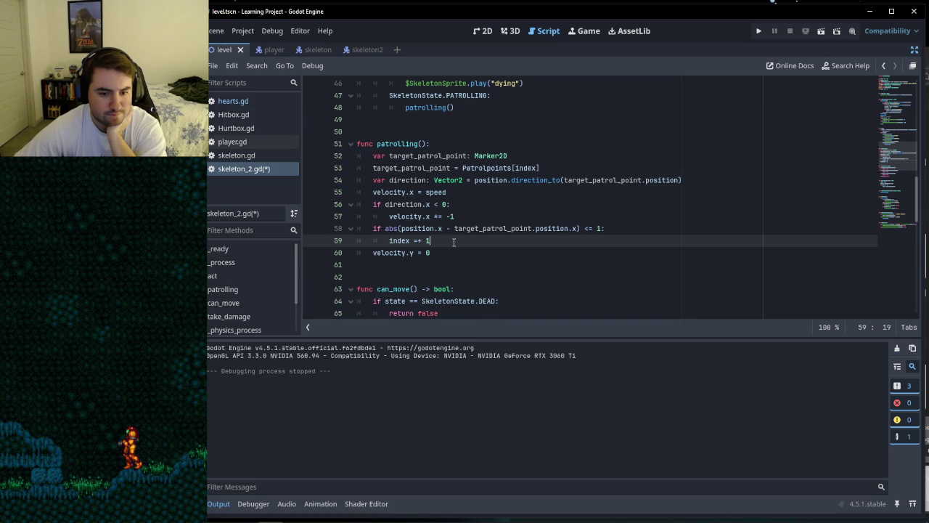
pyautogui.click(446, 252)
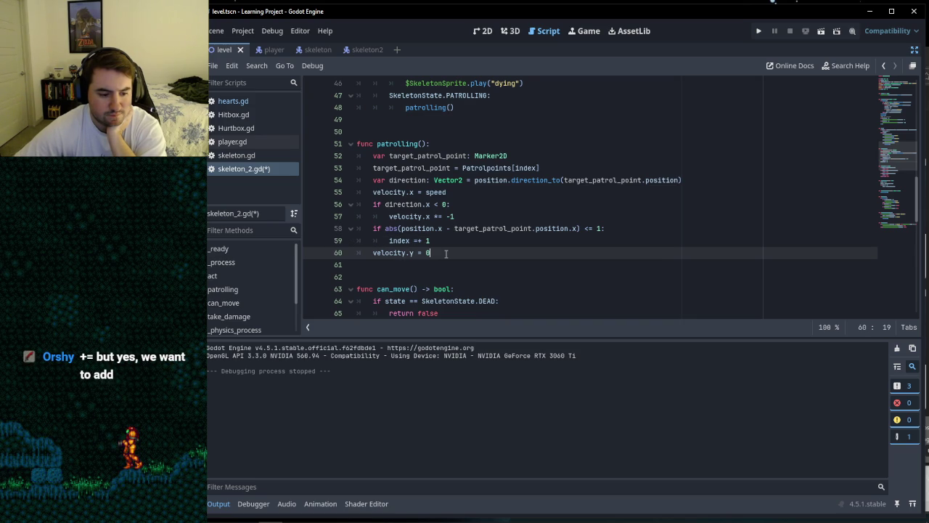
# Step: Make line 59 read index += 1, save skeleton_2.gd, and run the game to test
pyautogui.doubleClick(418, 240)
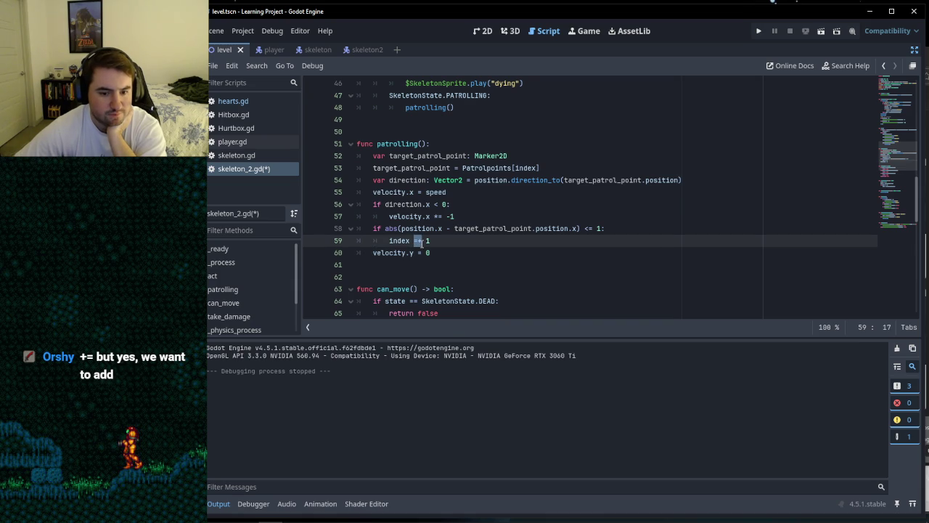
pyautogui.write('+=')
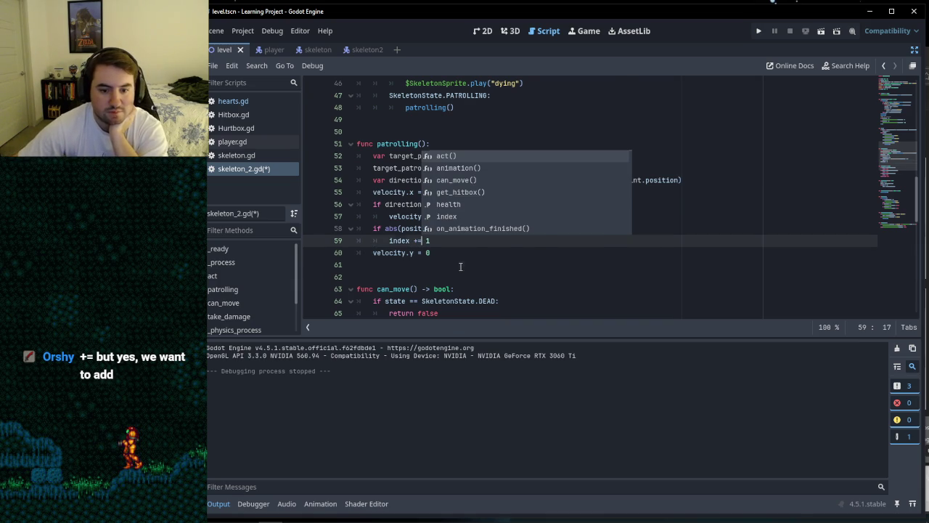
pyautogui.click(433, 264)
pyautogui.click(441, 254)
pyautogui.click(443, 242)
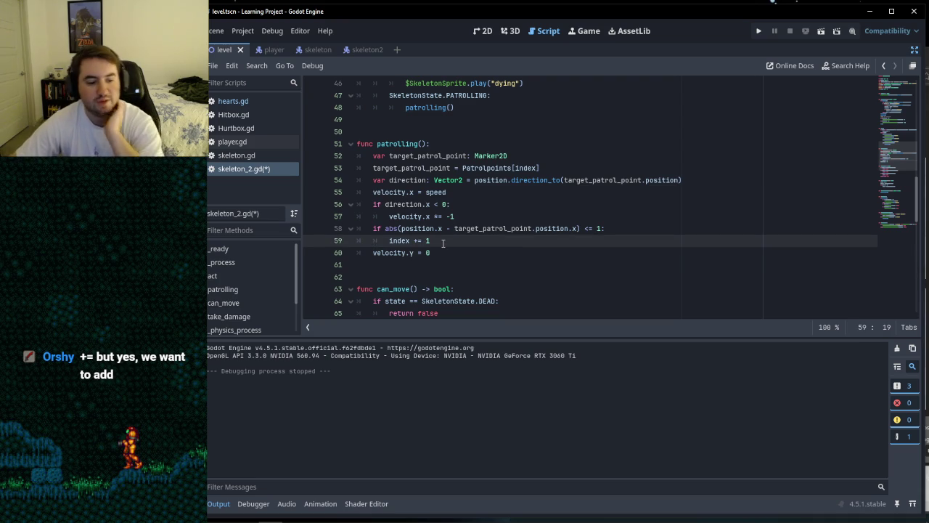
pyautogui.hotkey('ctrl', 's')
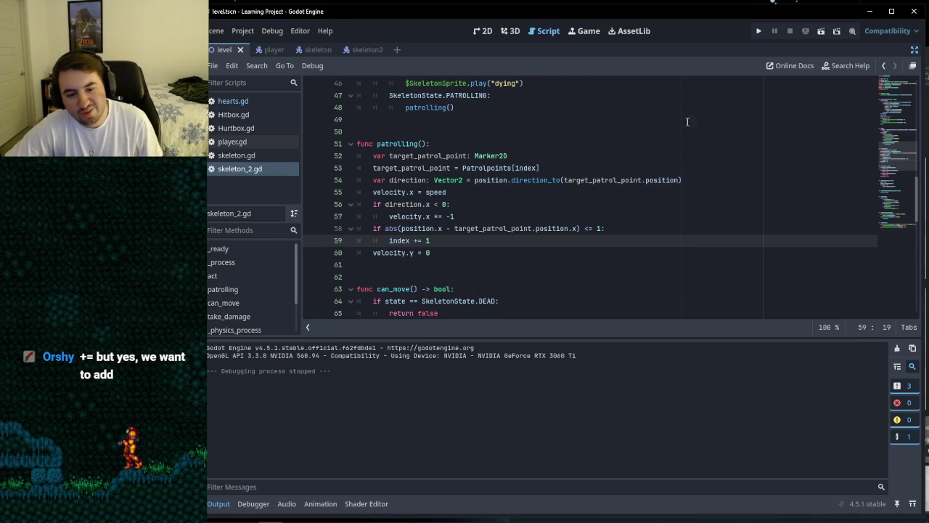
pyautogui.click(758, 32)
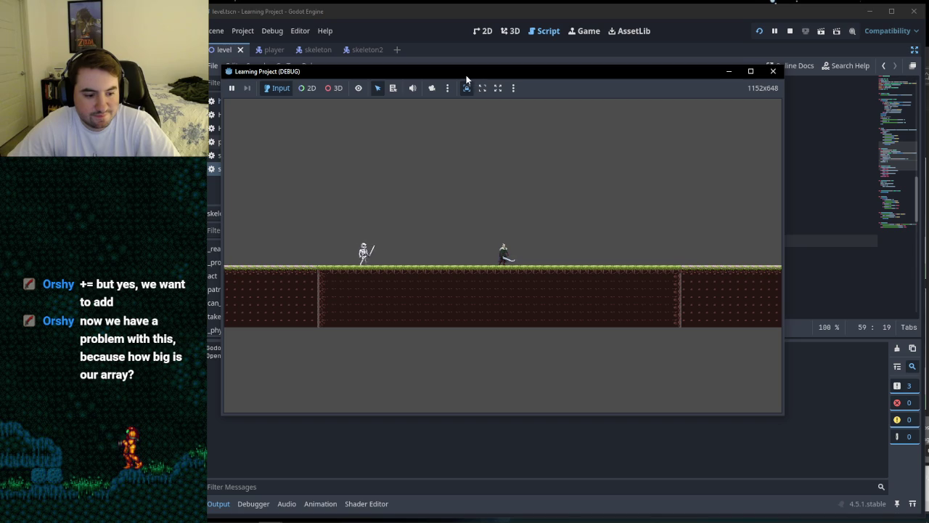
pyautogui.click(615, 122)
pyautogui.press('Right')
pyautogui.press('Right')
pyautogui.press('Right')
pyautogui.press('Right')
pyautogui.press('Left')
pyautogui.press('Right')
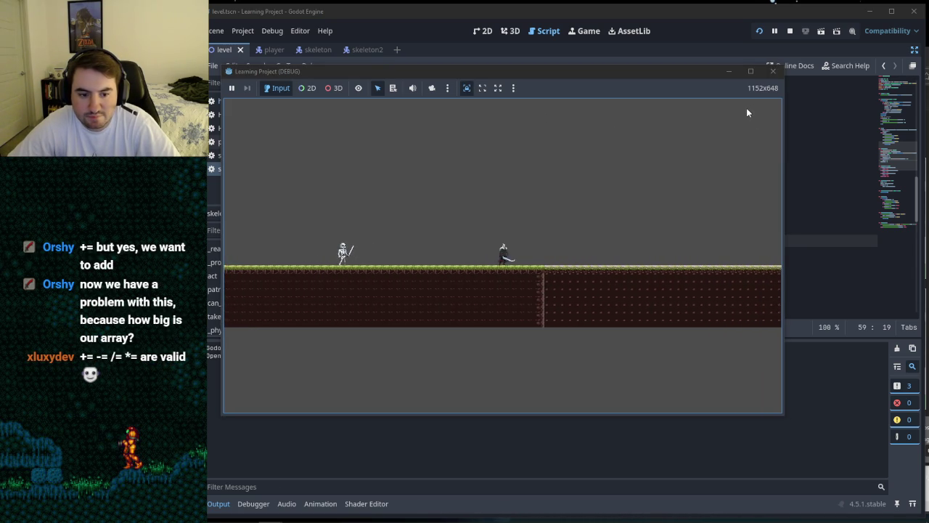
pyautogui.press('Left')
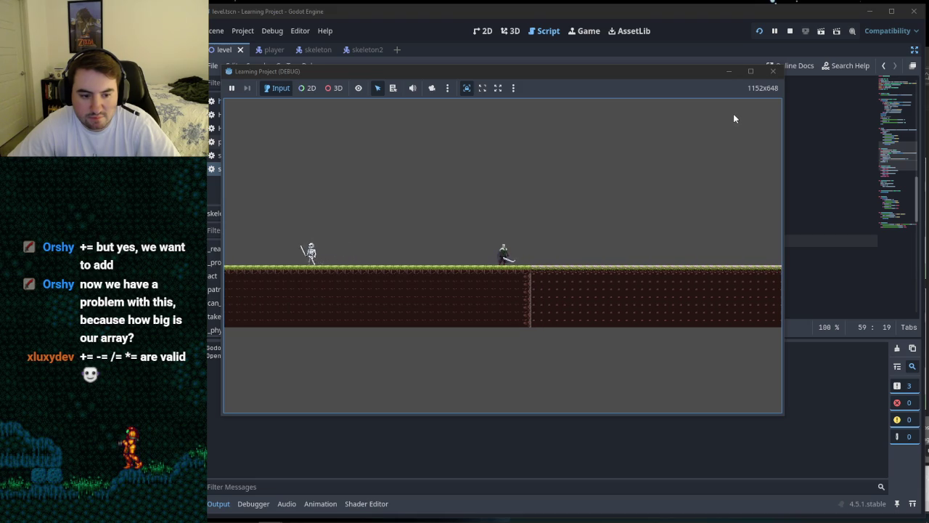
pyautogui.press('Left')
pyautogui.click(772, 71)
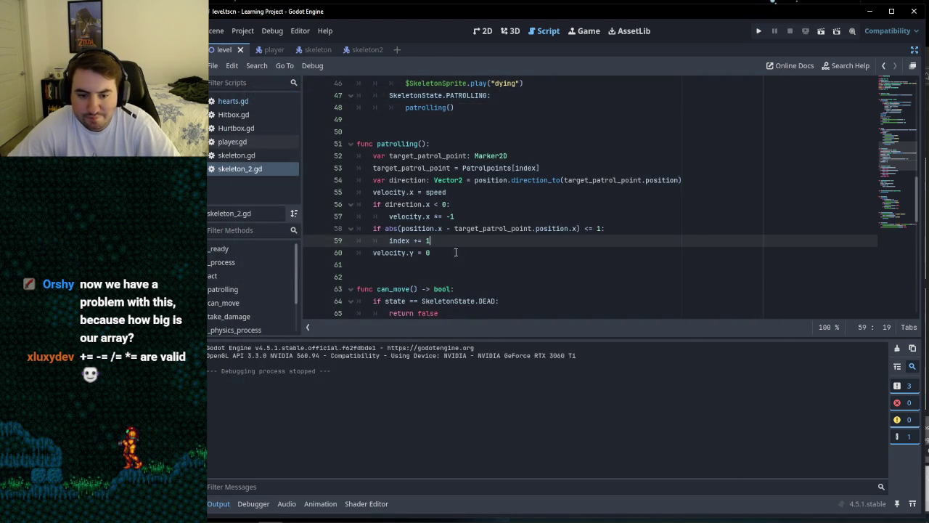
pyautogui.press('Down')
pyautogui.scroll(20, 465, 245)
pyautogui.scroll(5, 465, 244)
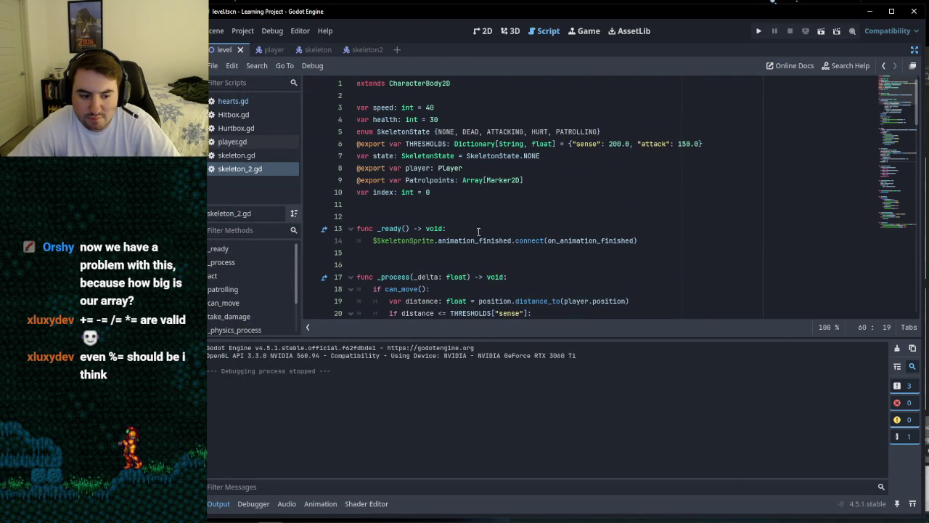
pyautogui.click(485, 209)
pyautogui.click(398, 211)
pyautogui.press('Down')
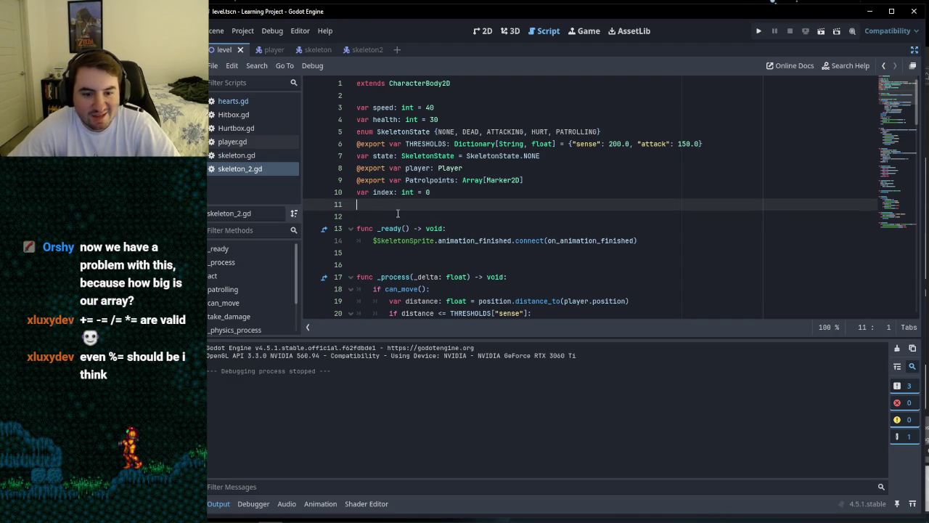
pyautogui.press('Up')
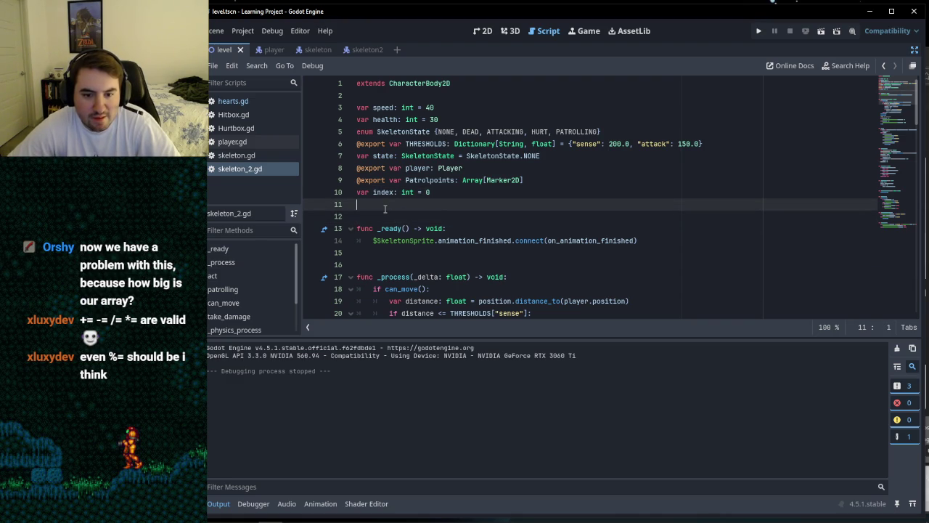
pyautogui.scroll(-20, 384, 209)
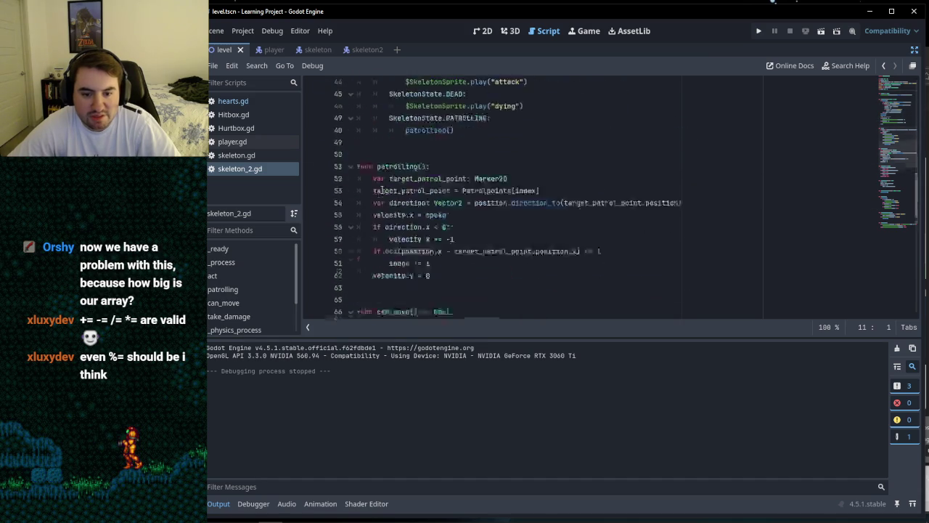
pyautogui.scroll(-3, 380, 191)
pyautogui.scroll(11, 380, 191)
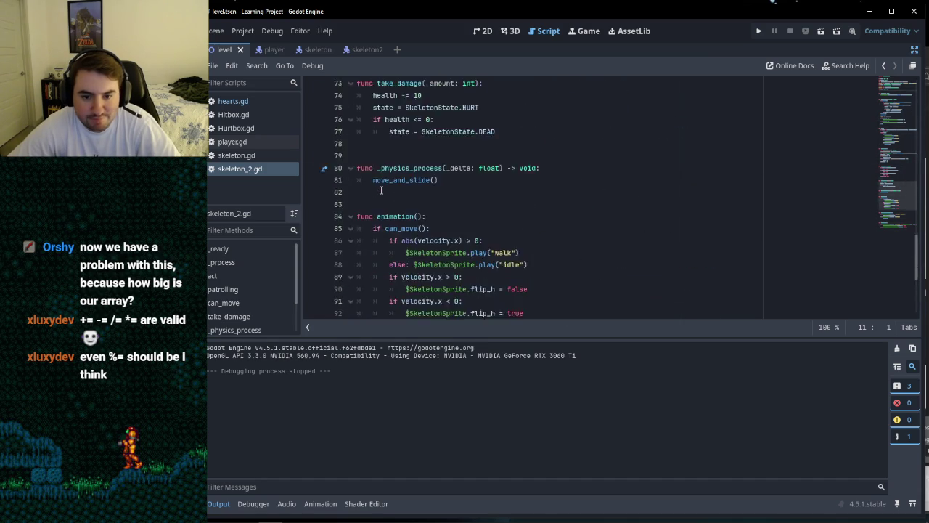
pyautogui.scroll(6, 381, 191)
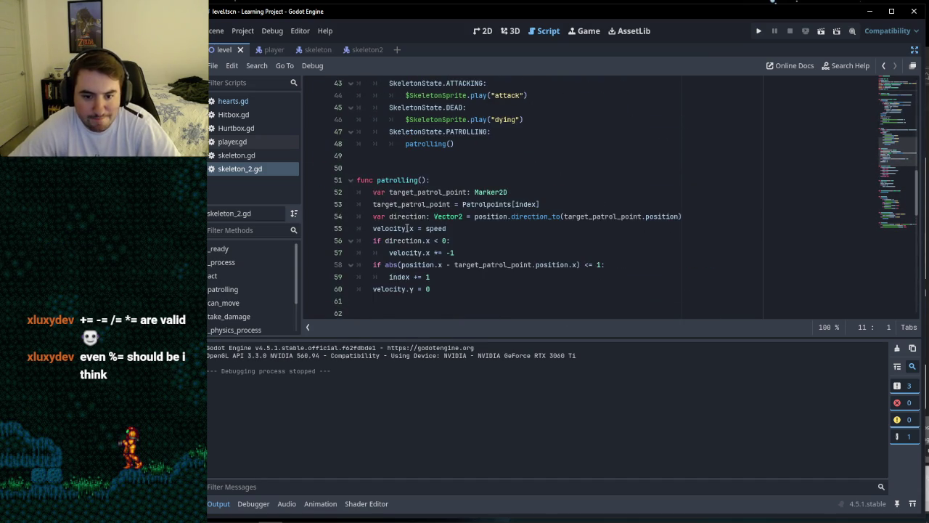
pyautogui.scroll(-4, 436, 207)
pyautogui.click(437, 207)
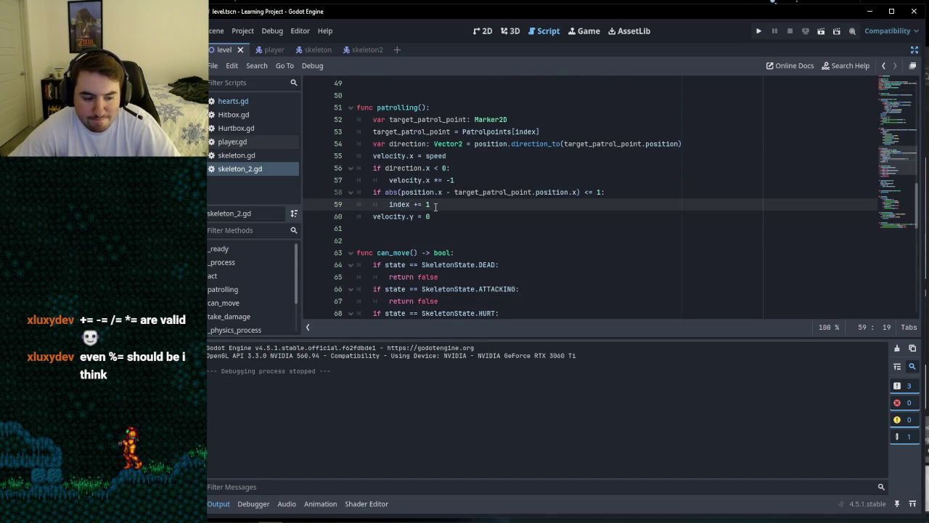
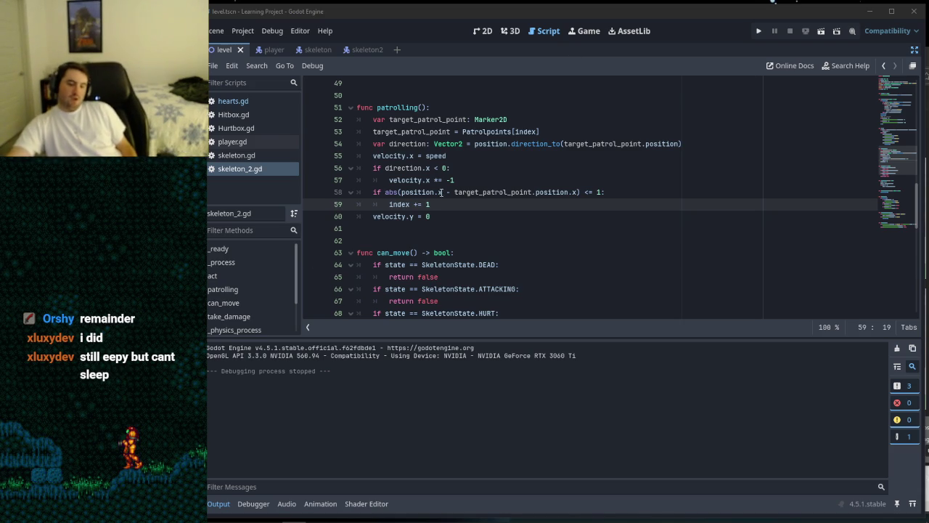
# Step: Switch to the browser and search Google for 'what is modulo in python'
pyautogui.click(394, 230)
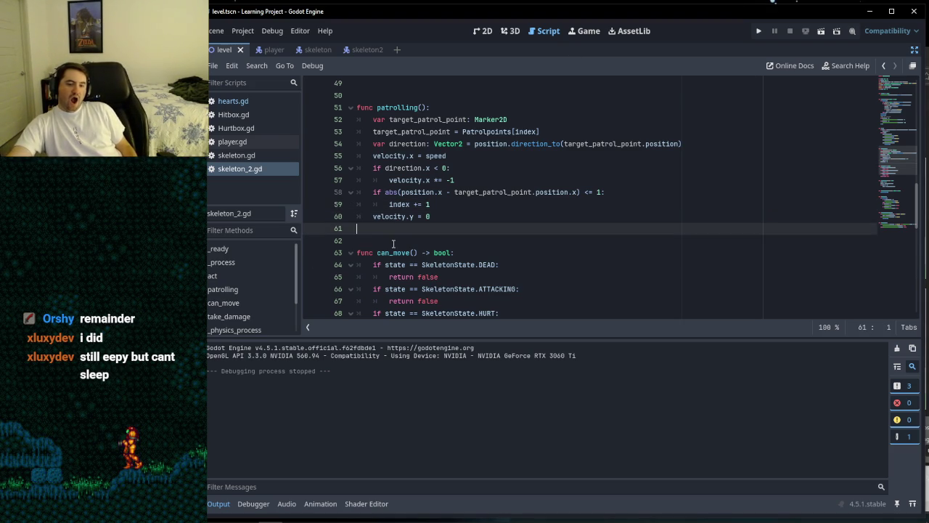
pyautogui.click(419, 96)
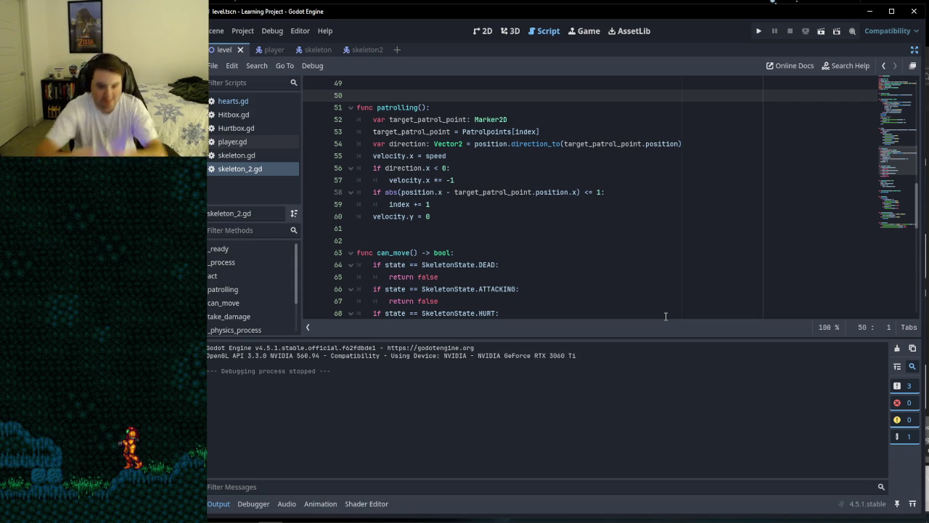
pyautogui.moveTo(211, 516)
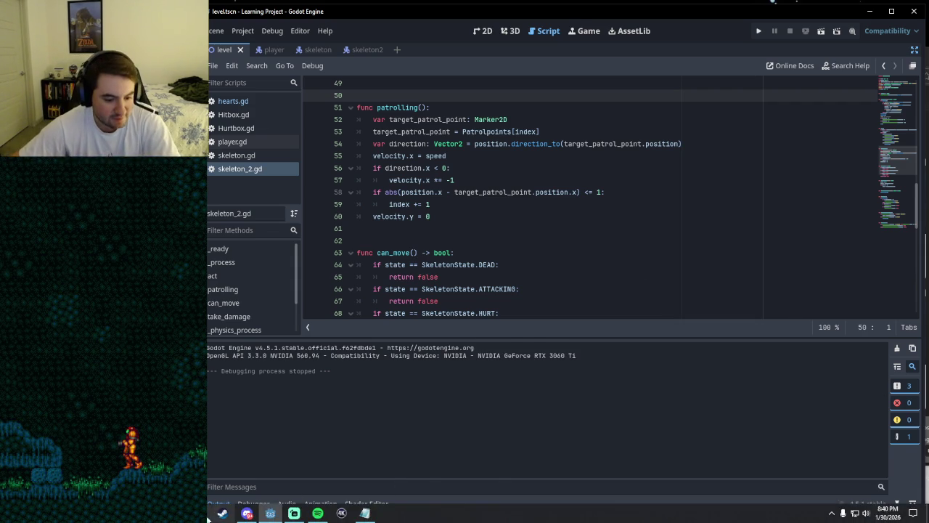
pyautogui.click(247, 513)
pyautogui.click(423, 76)
pyautogui.write('google.com')
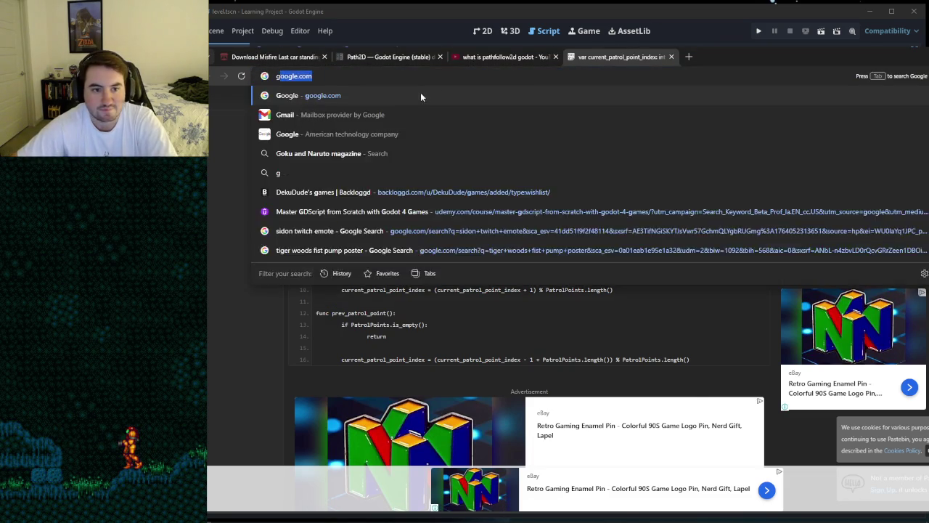
pyautogui.click(429, 93)
pyautogui.write('what is mod')
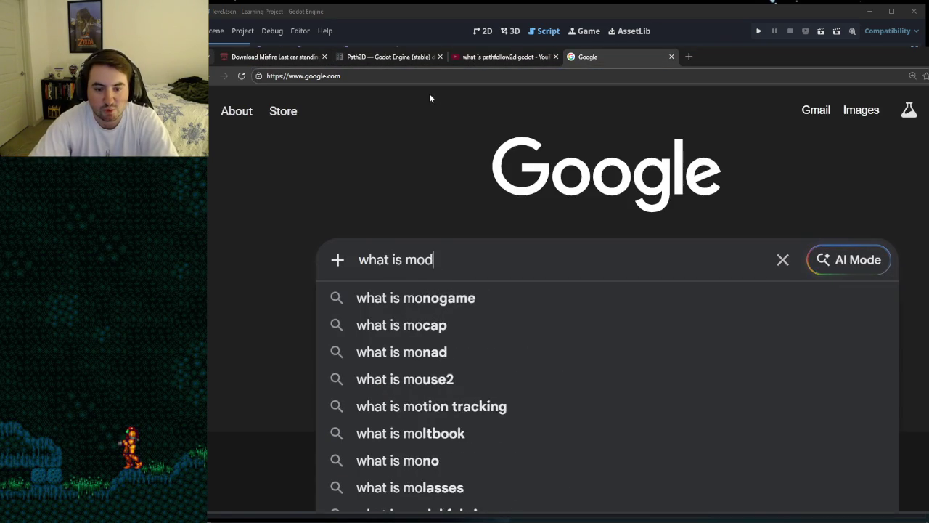
pyautogui.write('ulo in python')
pyautogui.press('Return')
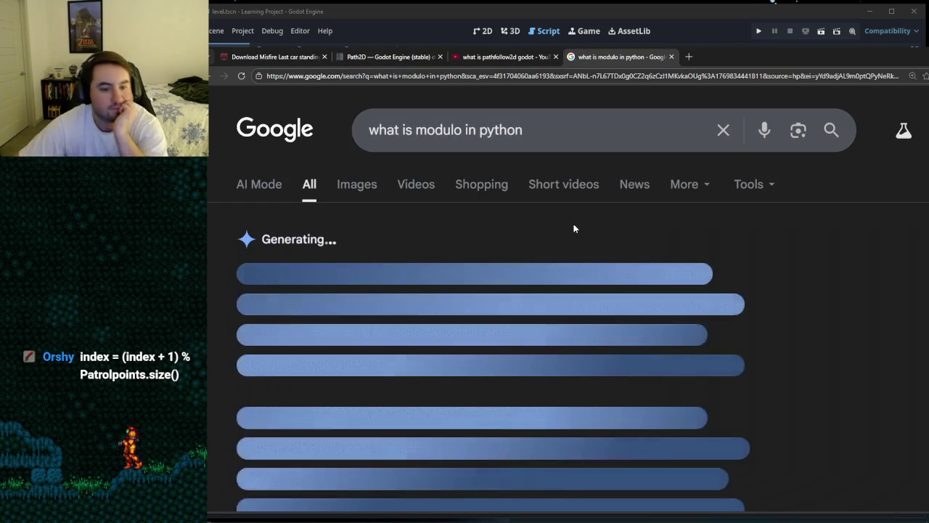
# Step: Scroll the results and open the Reddit r/learnpython thread comparing % and //
pyautogui.scroll(-1, 494, 259)
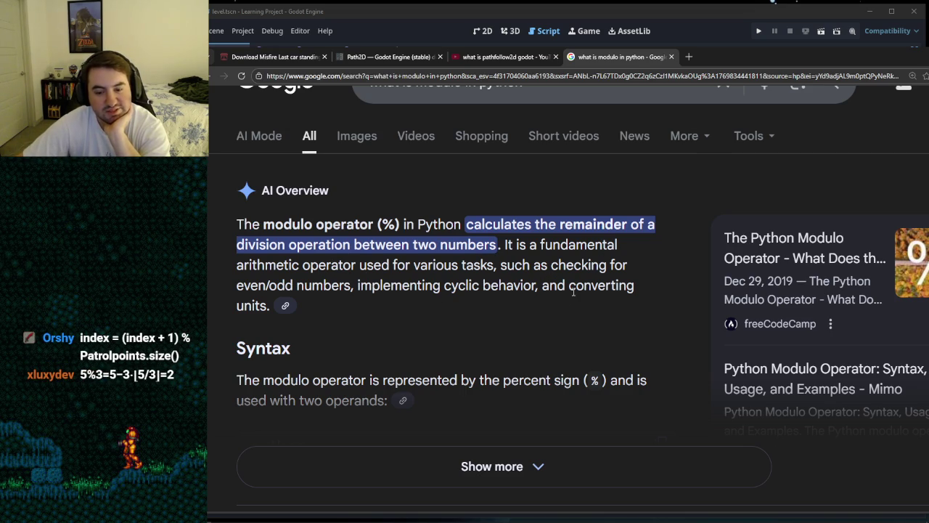
pyautogui.scroll(-5, 574, 304)
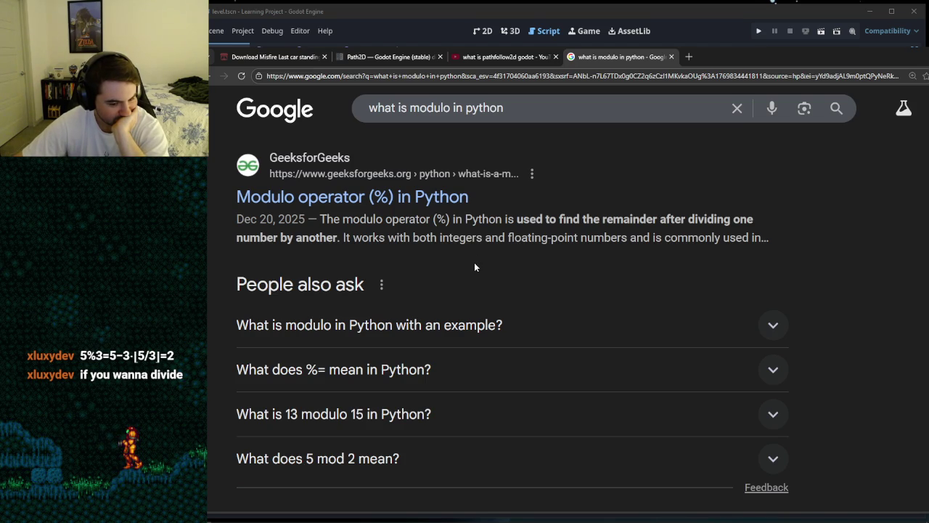
pyautogui.scroll(-3, 475, 267)
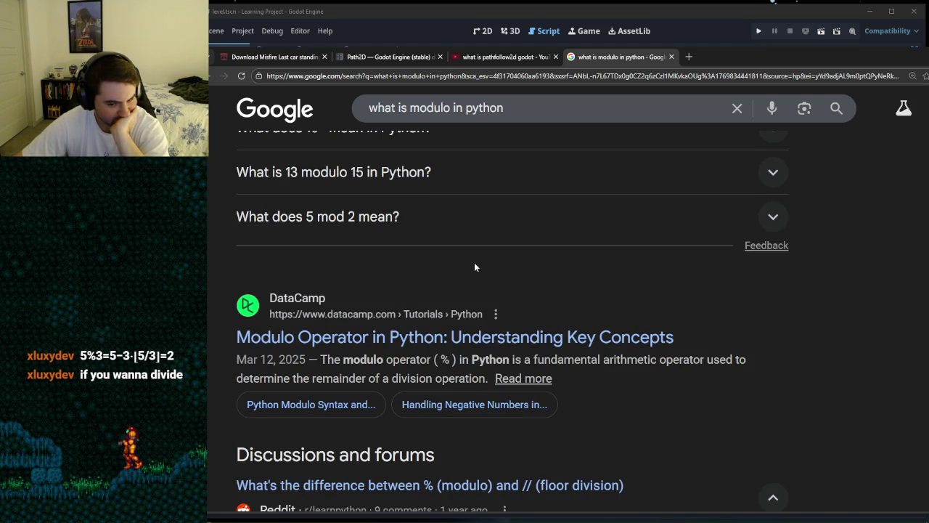
pyautogui.scroll(-1, 474, 267)
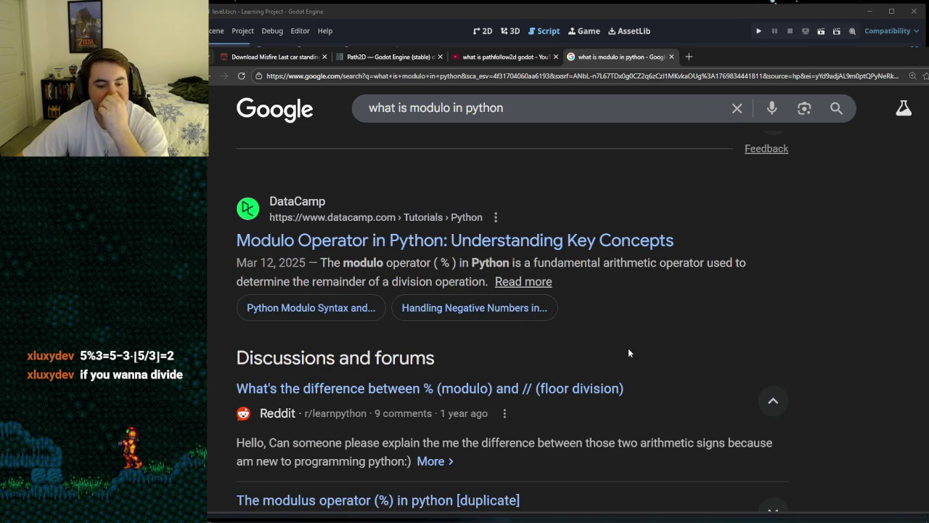
pyautogui.scroll(-2, 627, 347)
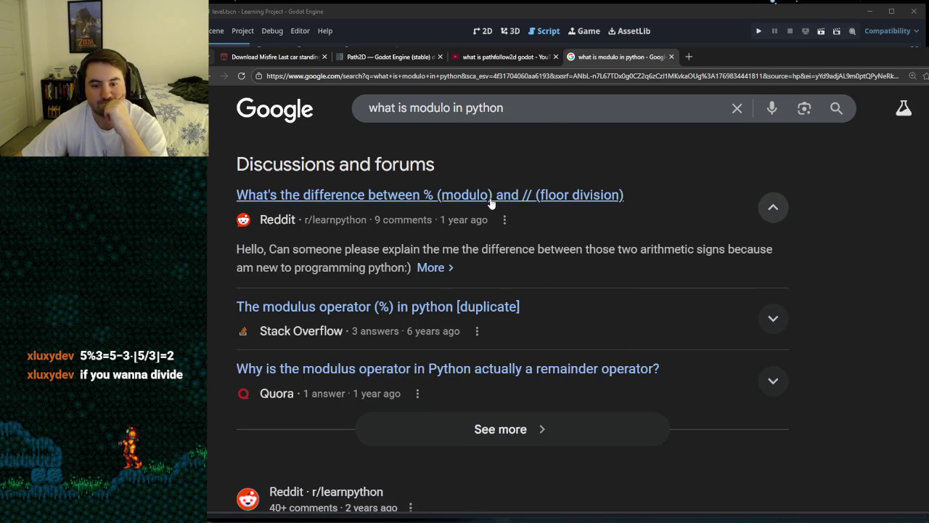
pyautogui.click(490, 197)
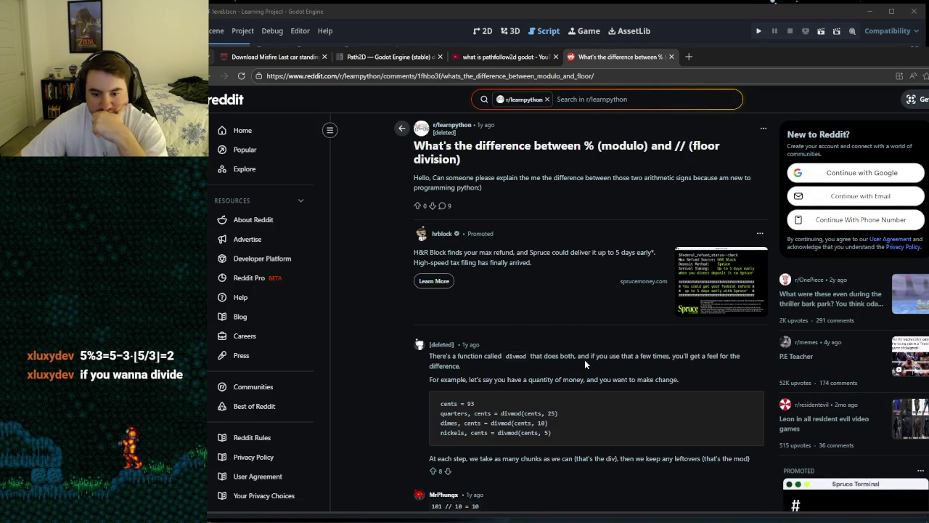
pyautogui.scroll(-2, 426, 355)
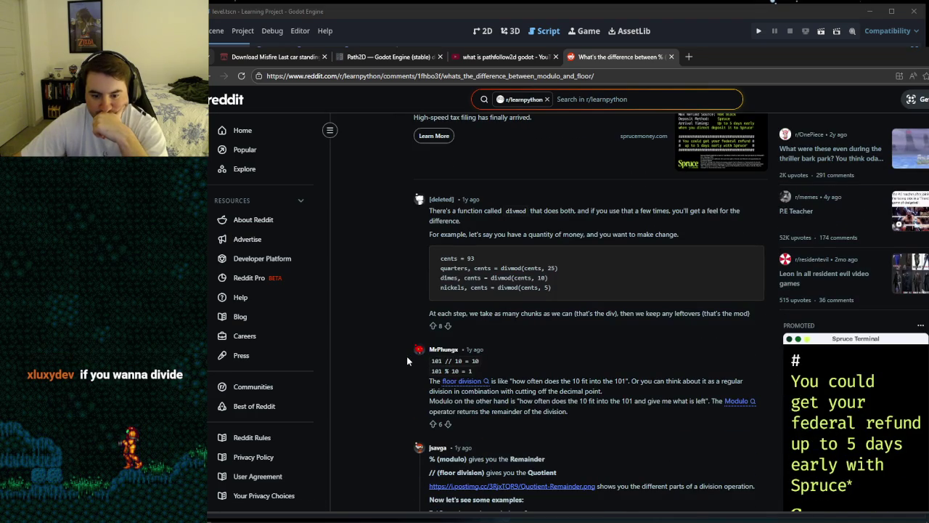
pyautogui.scroll(-1, 407, 360)
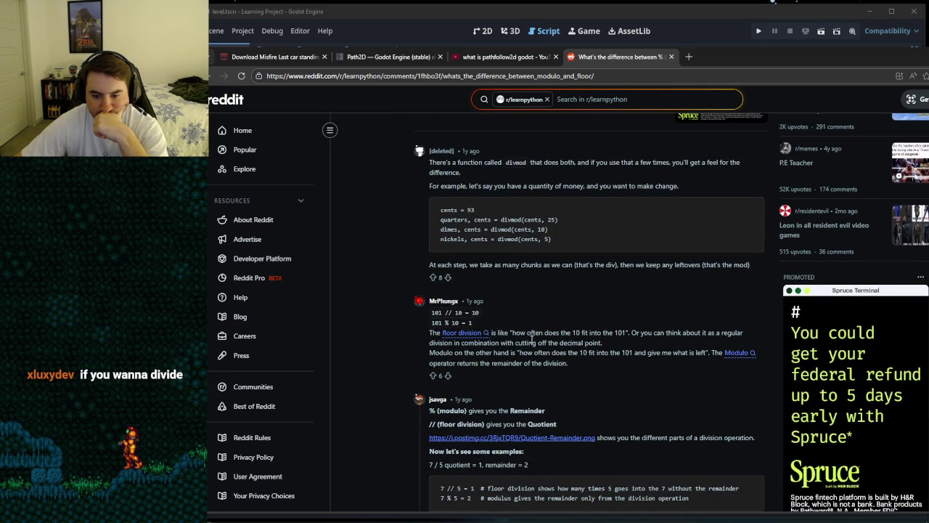
pyautogui.doubleClick(535, 332)
pyautogui.click(500, 326)
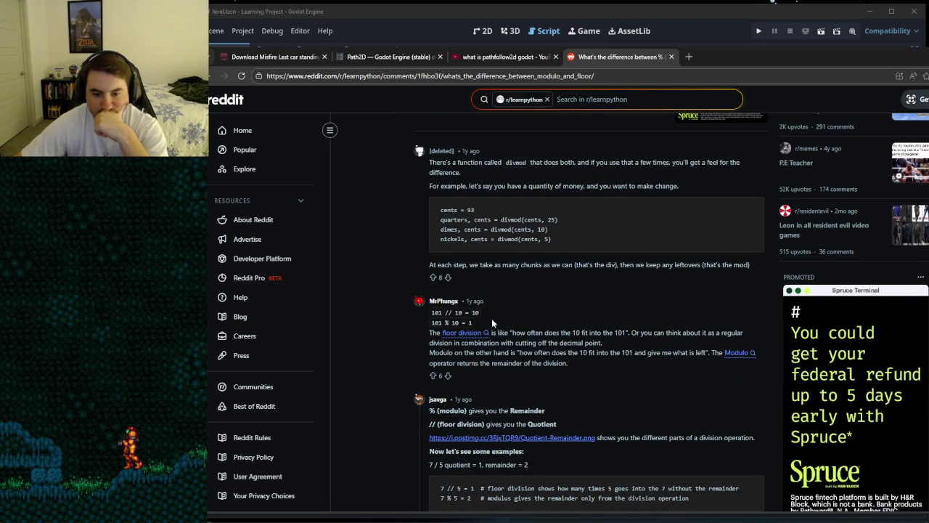
pyautogui.moveTo(433, 307); pyautogui.dragTo(481, 325)
pyautogui.click(481, 325)
pyautogui.scroll(-1, 549, 318)
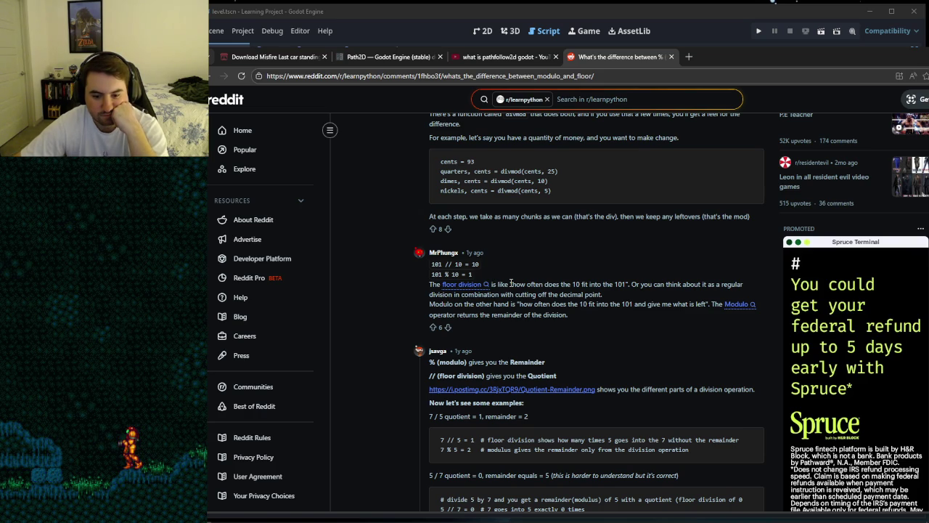
pyautogui.scroll(-1, 518, 296)
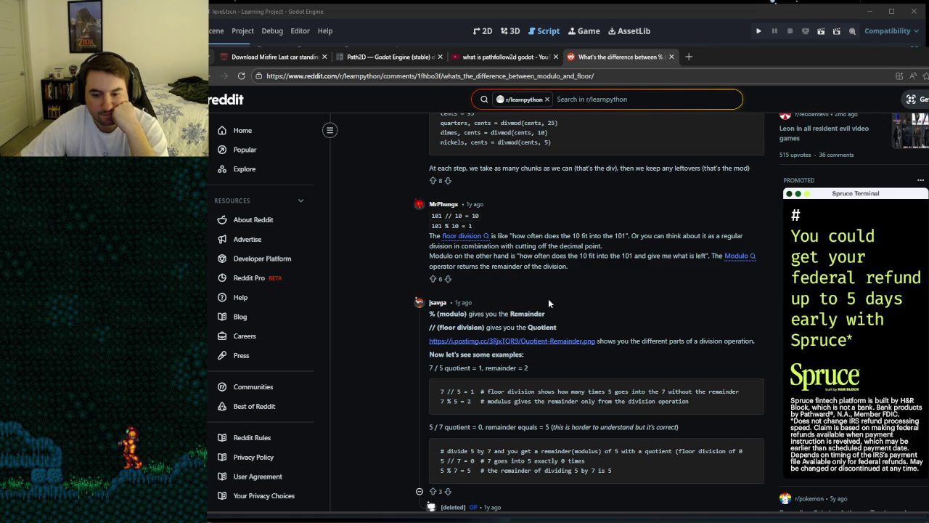
pyautogui.scroll(-3, 587, 300)
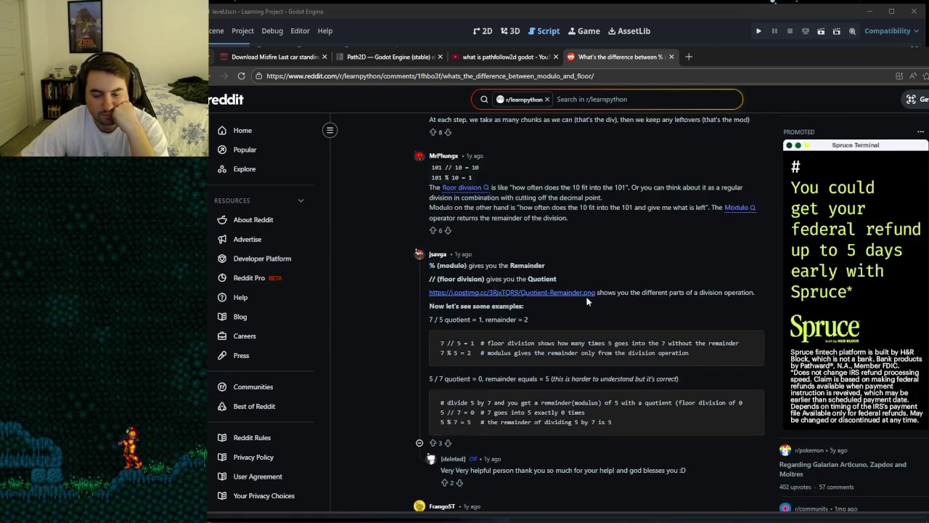
pyautogui.scroll(-2, 587, 301)
pyautogui.scroll(10, 587, 300)
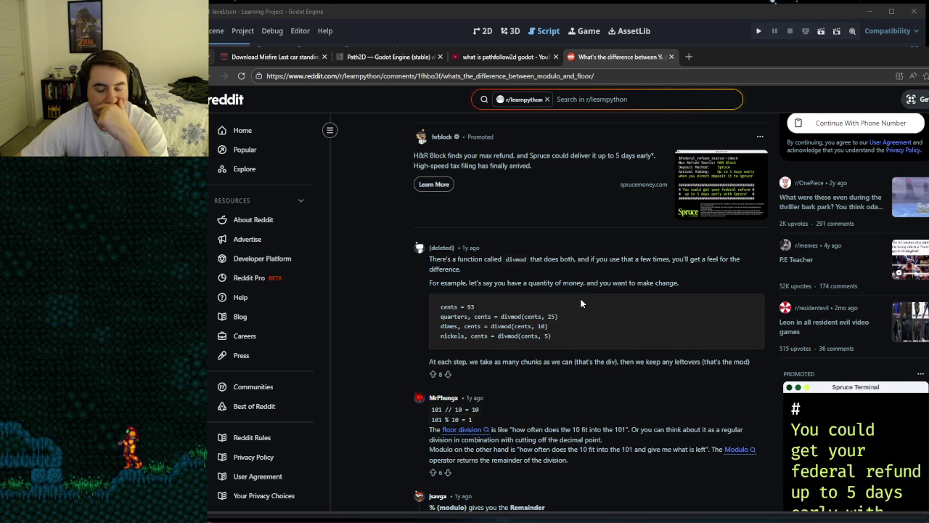
pyautogui.scroll(-2, 581, 303)
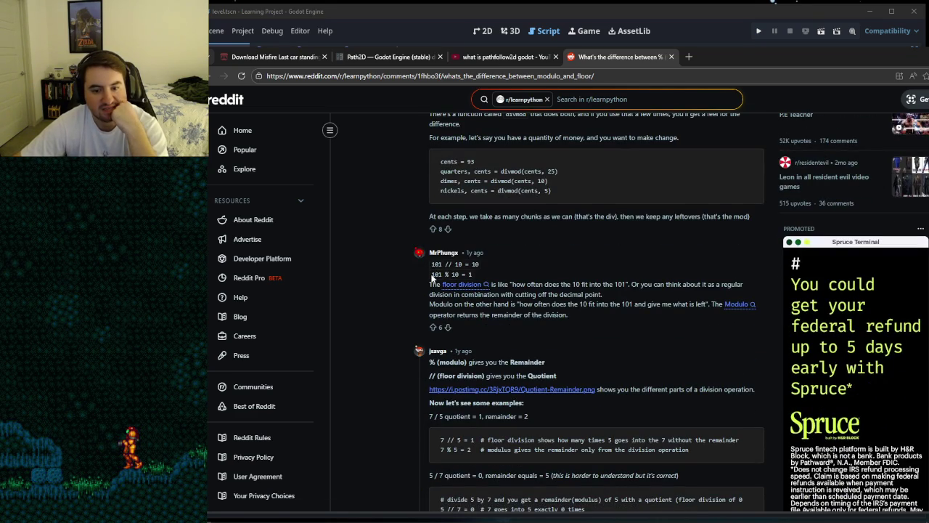
pyautogui.moveTo(432, 274)
pyautogui.mouseDown()
pyautogui.moveTo(473, 275)
pyautogui.moveTo(433, 274)
pyautogui.moveTo(459, 274)
pyautogui.mouseUp()
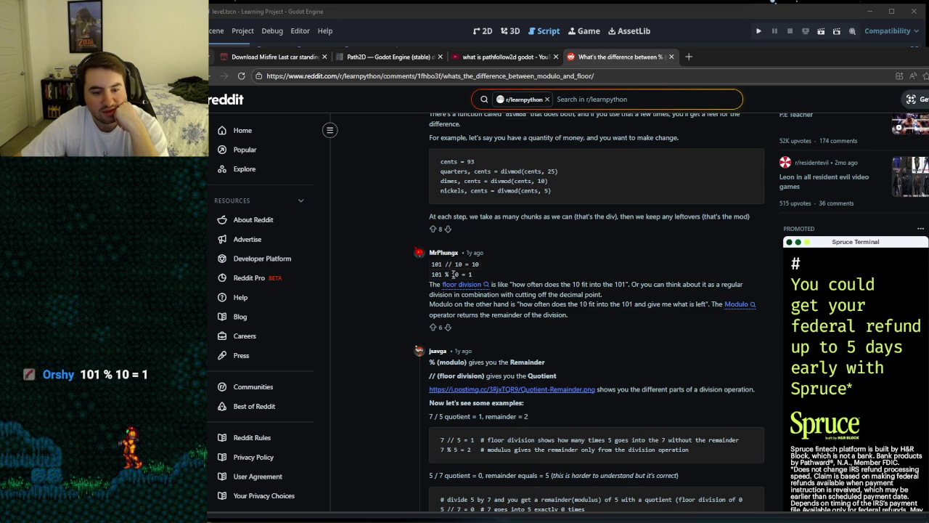
# Step: Clear the text selection and close the Reddit modulo thread's tab
pyautogui.click(494, 272)
pyautogui.moveTo(494, 272); pyautogui.dragTo(471, 274)
pyautogui.click(484, 272)
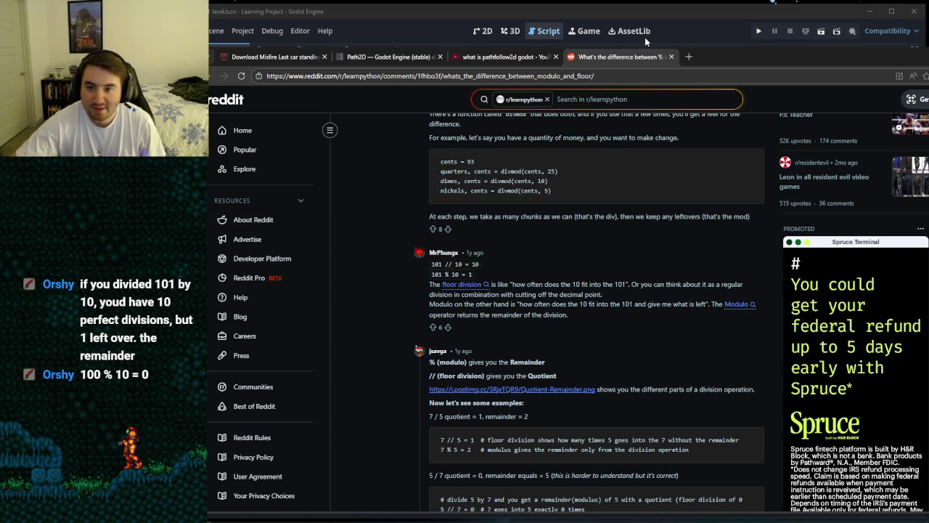
pyautogui.click(671, 56)
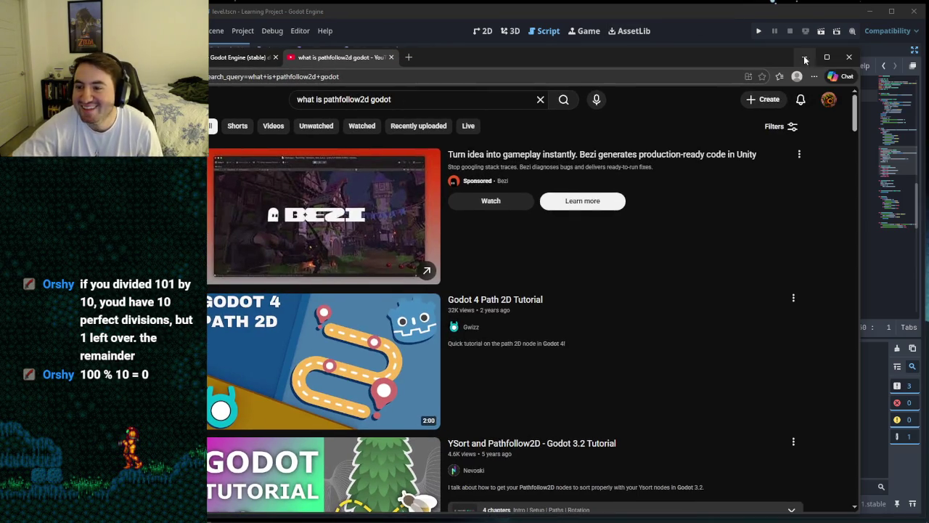
# Step: Return to Godot and review the patrol logic on lines 58–60 of skeleton_2.gd
pyautogui.click(709, 17)
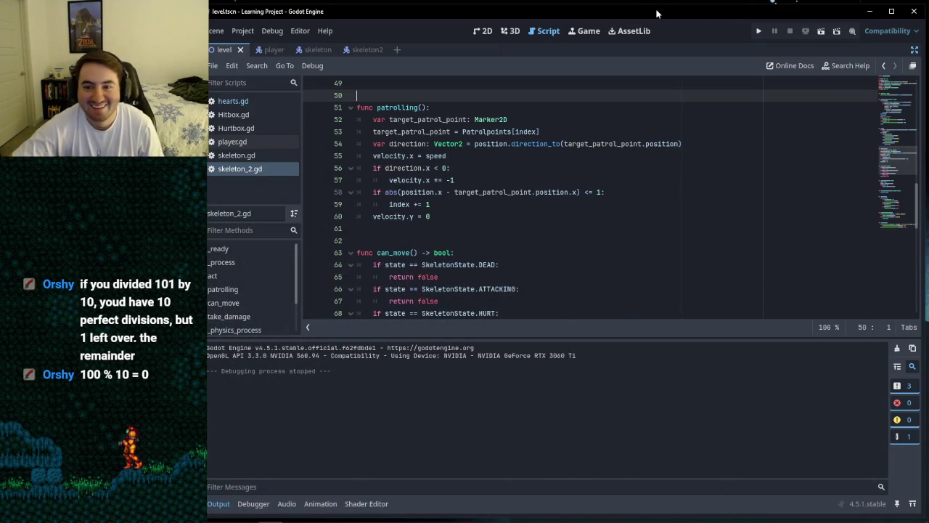
pyautogui.scroll(3, 484, 182)
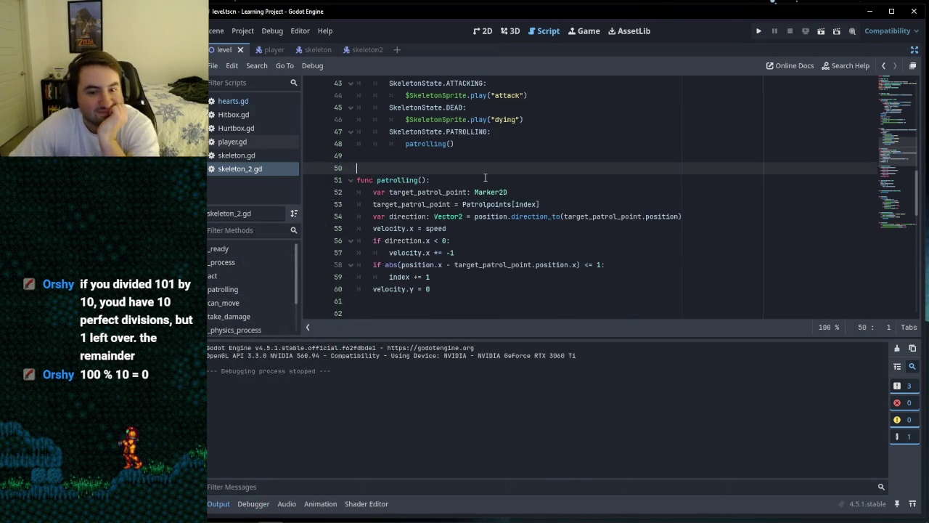
pyautogui.scroll(-4, 484, 183)
pyautogui.scroll(2, 484, 183)
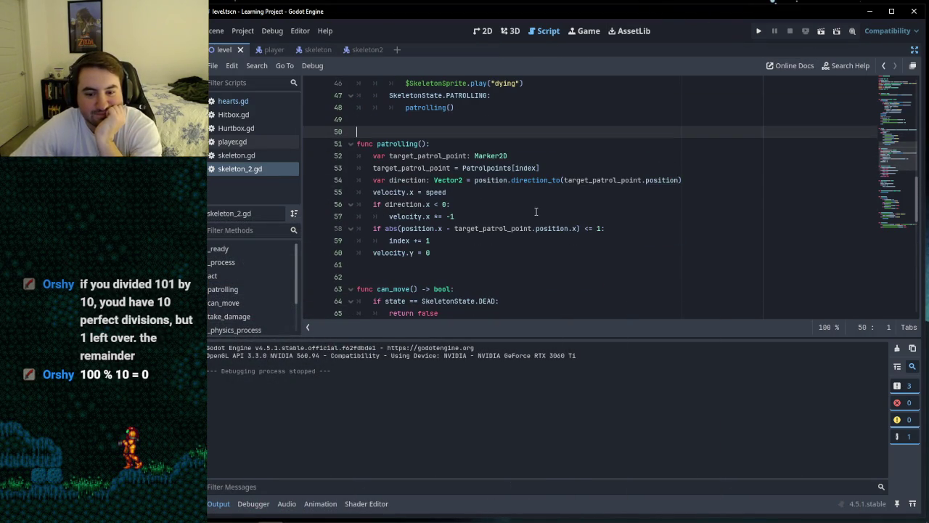
pyautogui.click(451, 253)
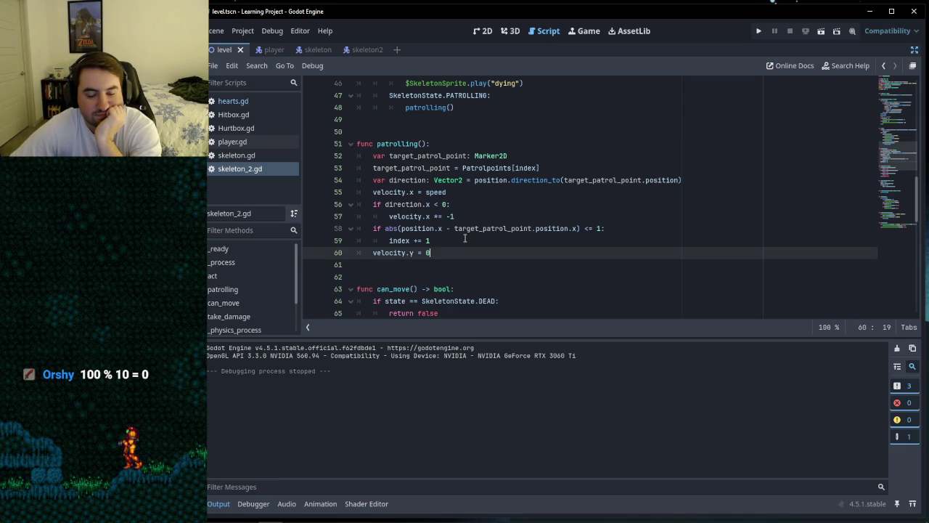
pyautogui.click(464, 240)
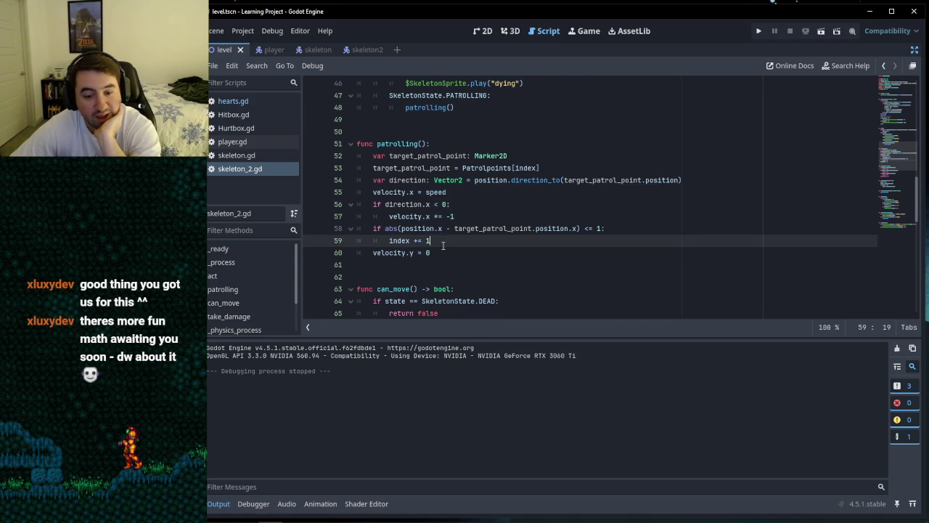
pyautogui.click(438, 228)
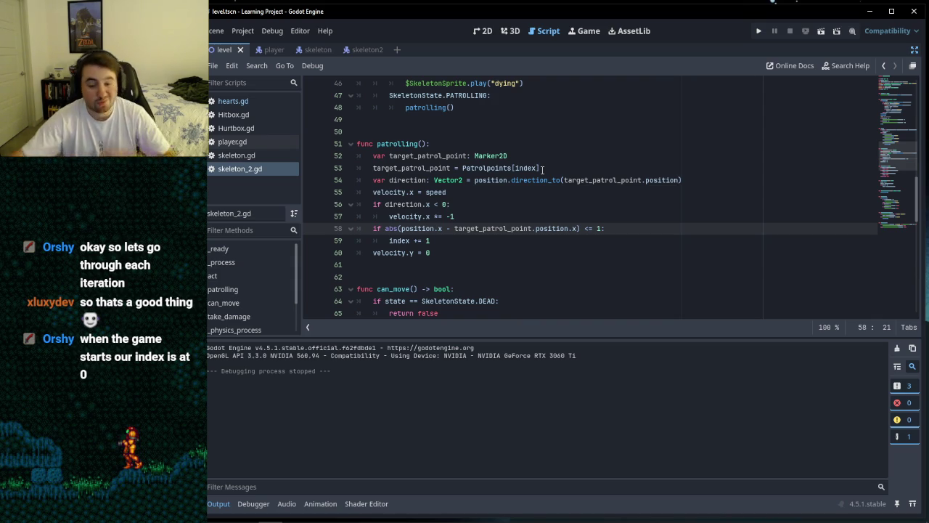
pyautogui.click(458, 243)
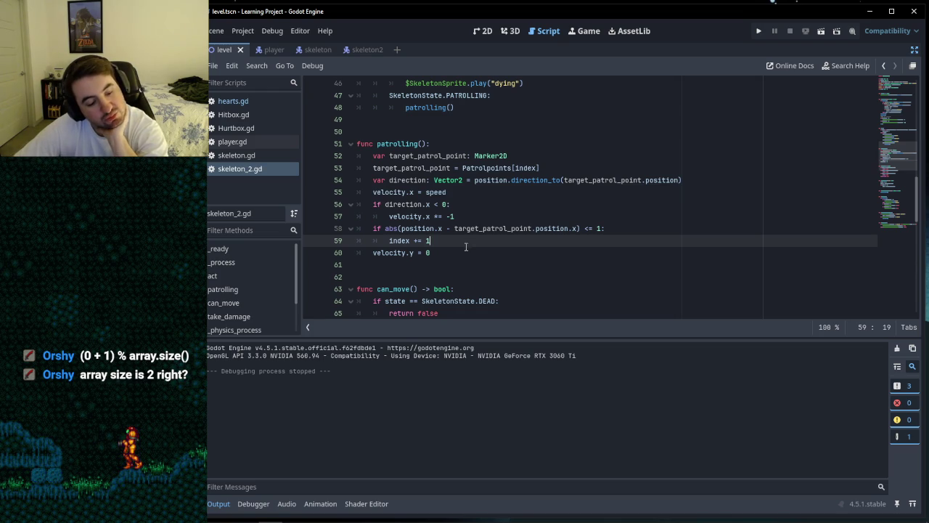
pyautogui.click(476, 251)
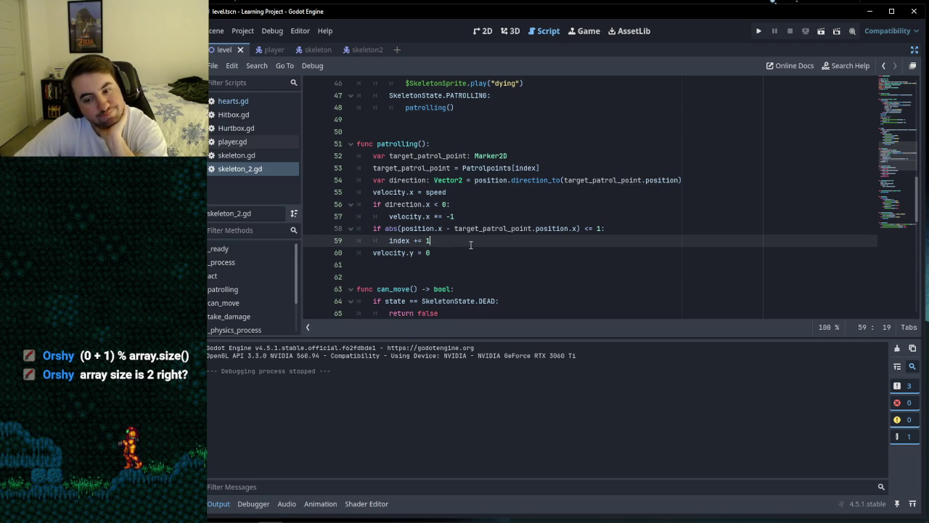
pyautogui.click(472, 241)
pyautogui.click(460, 250)
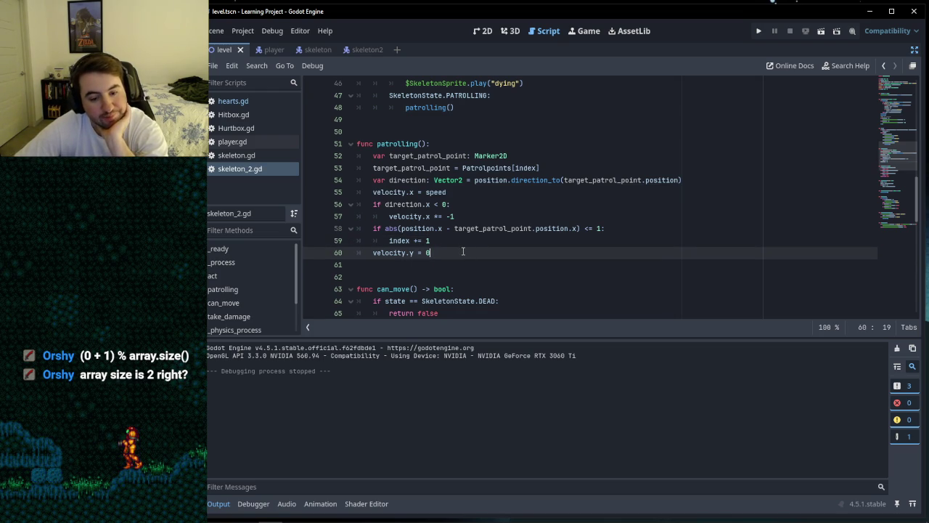
pyautogui.click(462, 241)
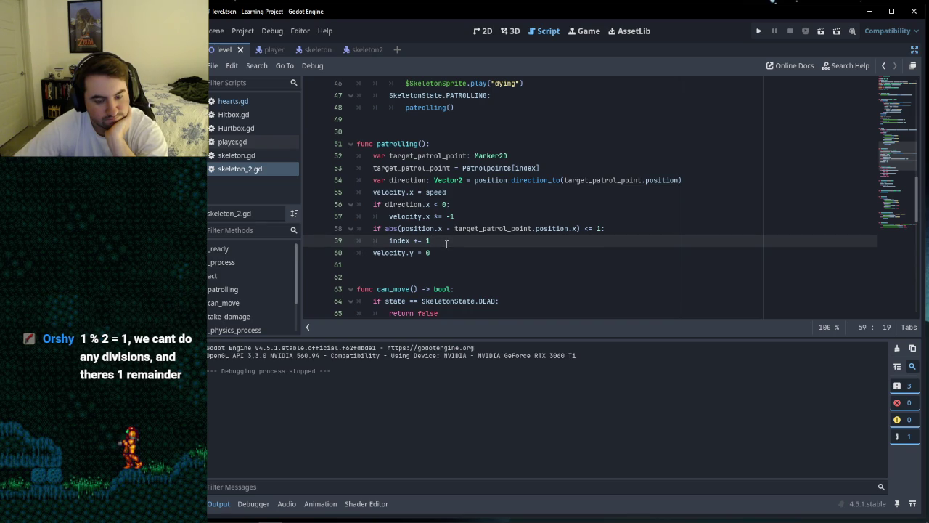
pyautogui.click(446, 251)
pyautogui.click(448, 240)
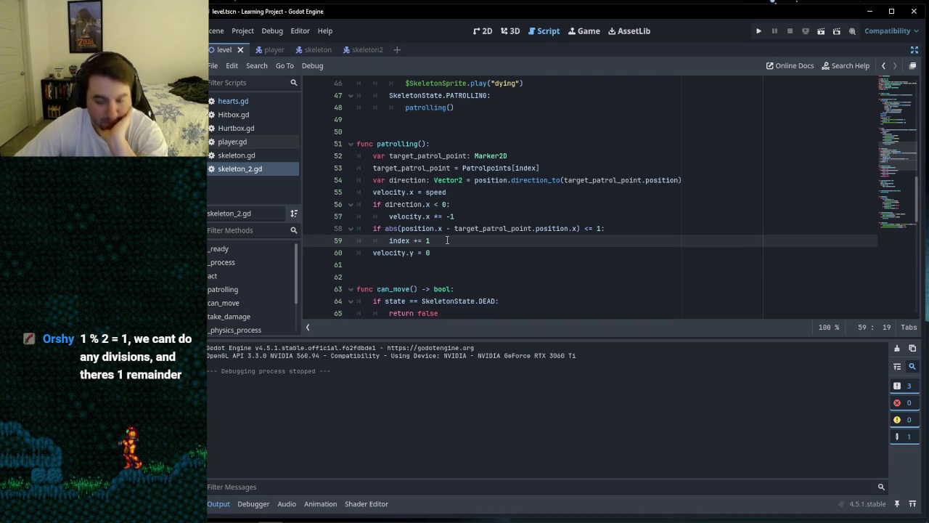
pyautogui.click(444, 250)
pyautogui.click(445, 243)
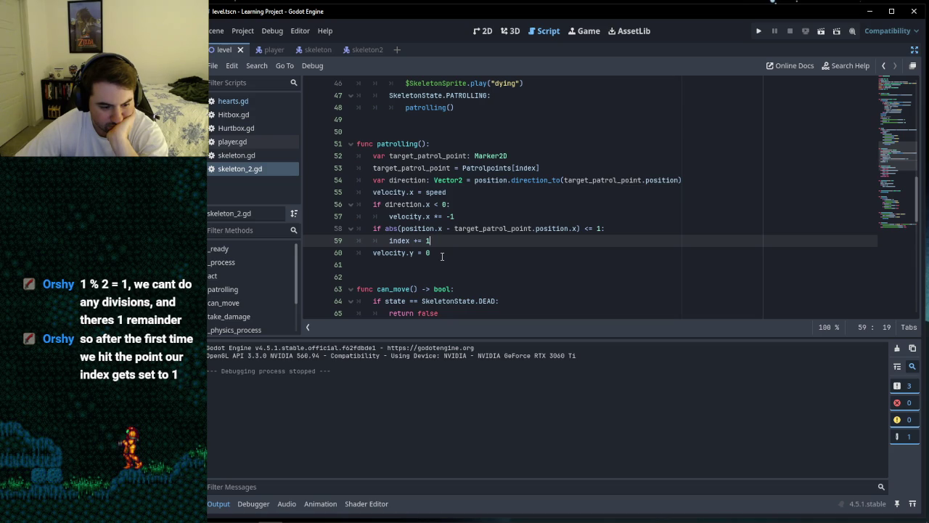
pyautogui.click(441, 254)
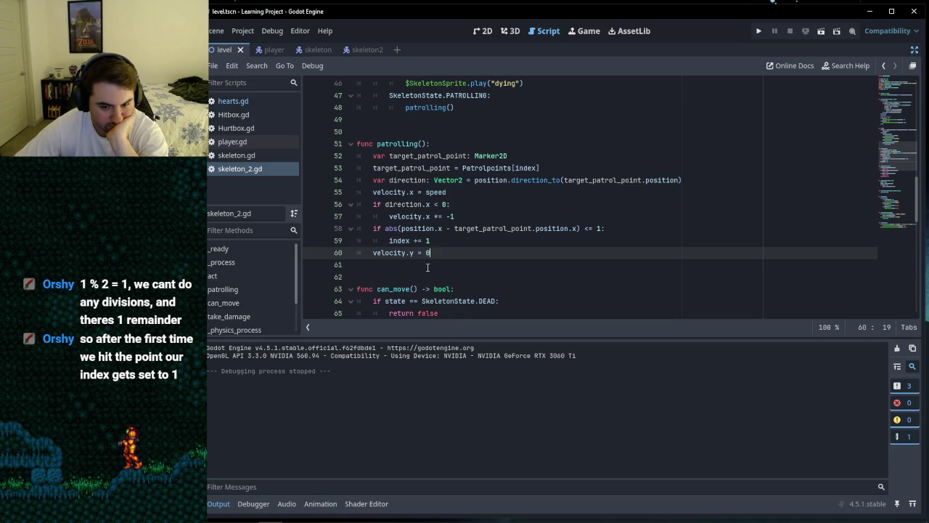
pyautogui.click(427, 267)
pyautogui.click(428, 276)
pyautogui.click(428, 262)
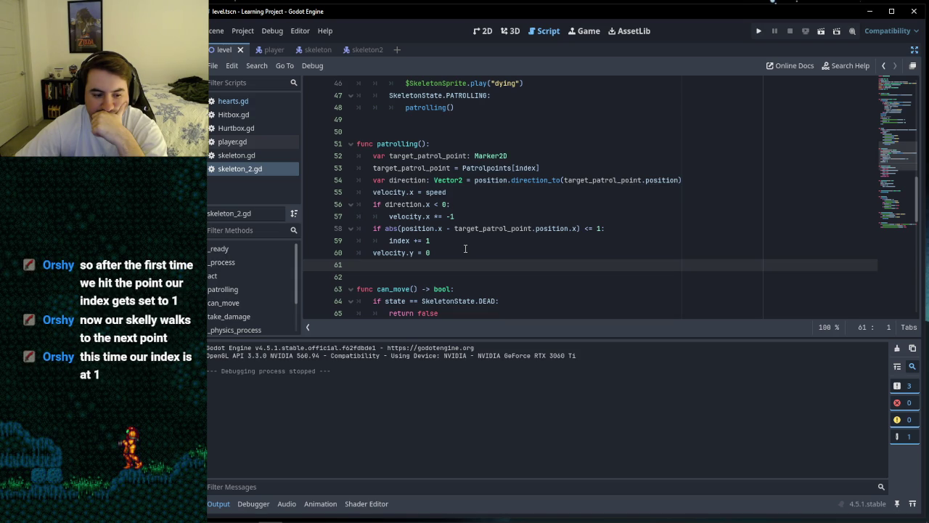
pyautogui.click(457, 243)
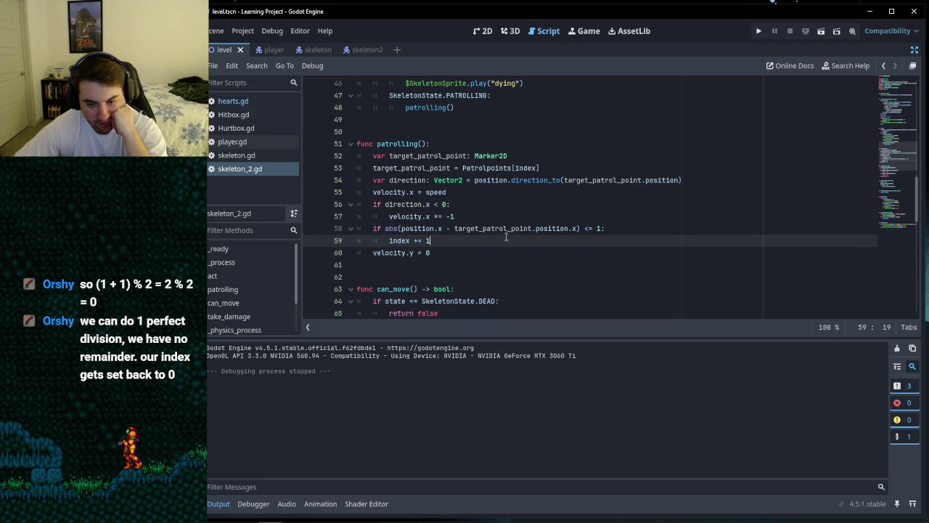
pyautogui.click(613, 233)
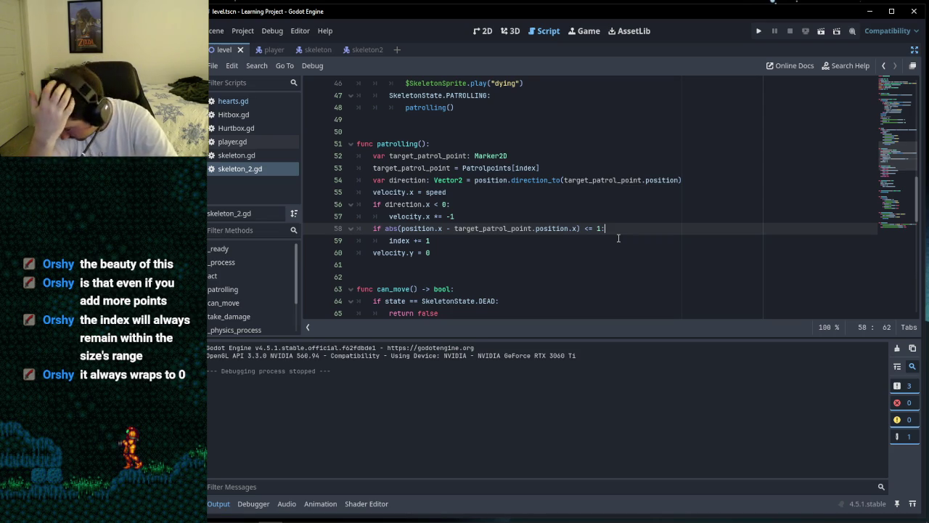
# Step: Replace 'index += 1' on line 59 with 'index = index + 1 % Patrolpoints.size()' and run the game
pyautogui.moveTo(414, 241); pyautogui.dragTo(437, 245)
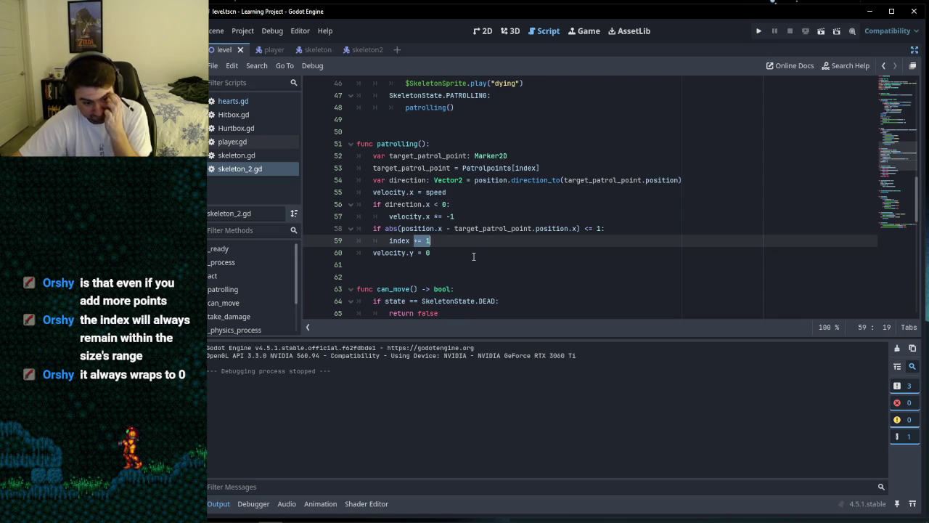
pyautogui.write('=')
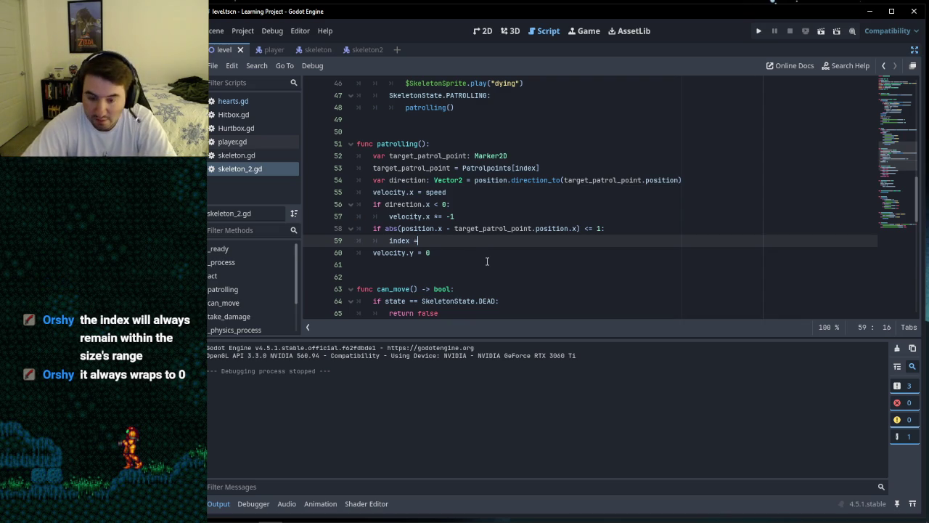
pyautogui.write(' index ')
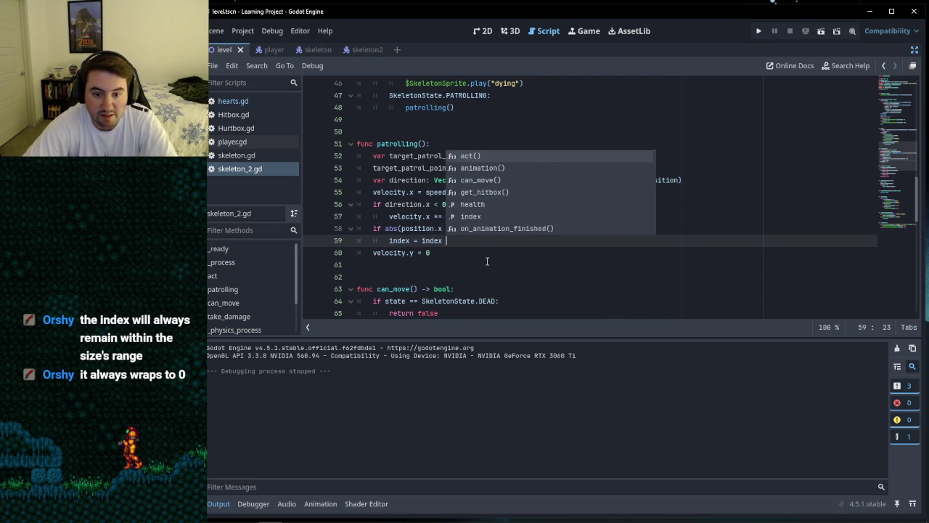
pyautogui.write('+ 1 % ')
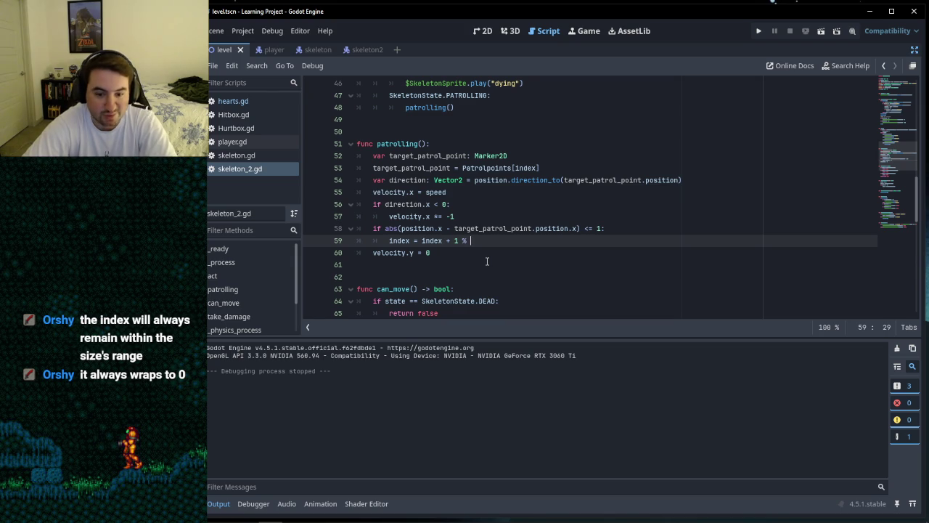
pyautogui.write('P')
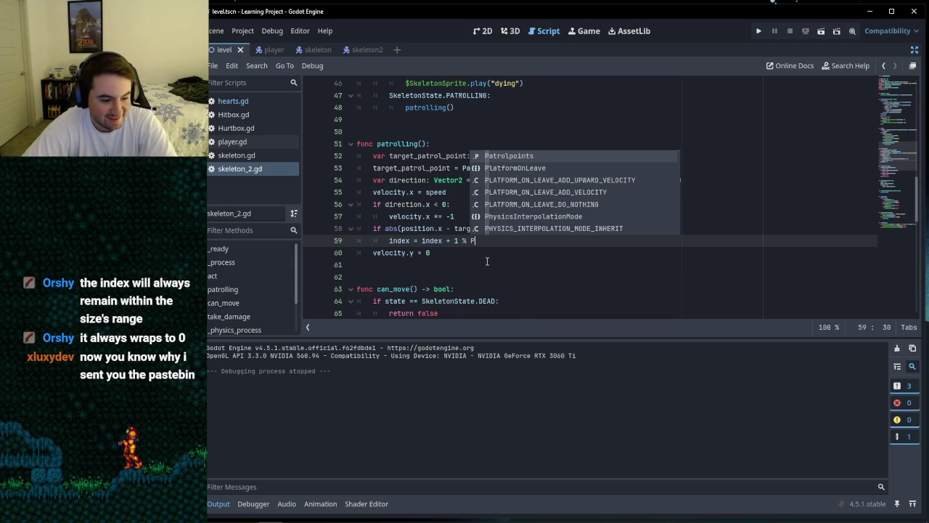
pyautogui.press('Return')
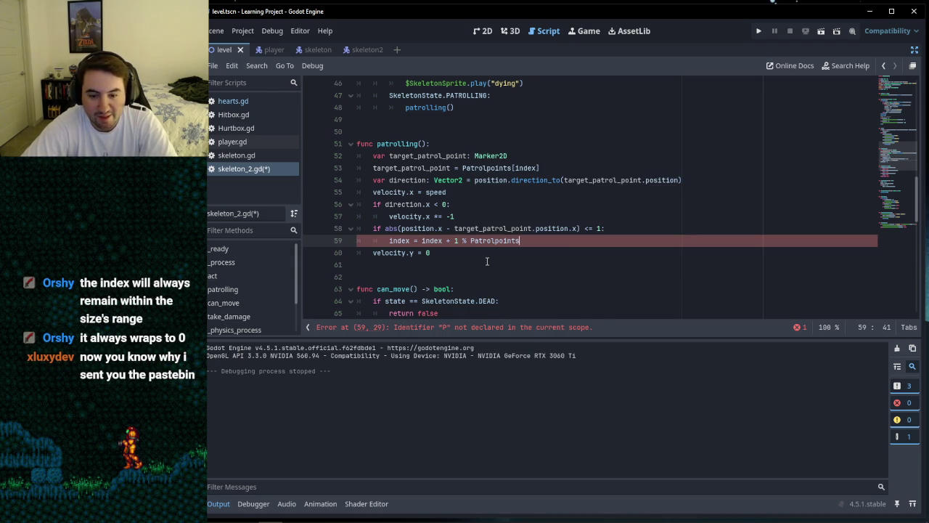
pyautogui.write('si')
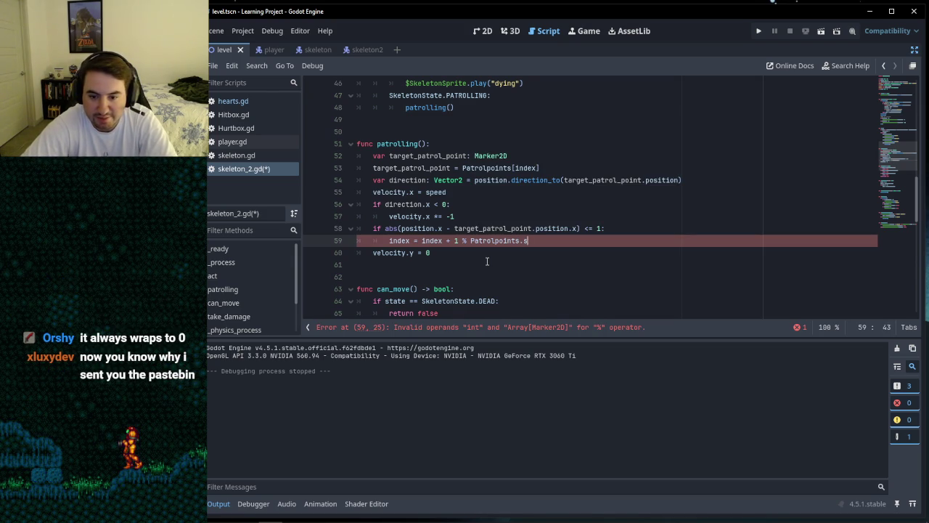
pyautogui.write('ize')
pyautogui.press('Return')
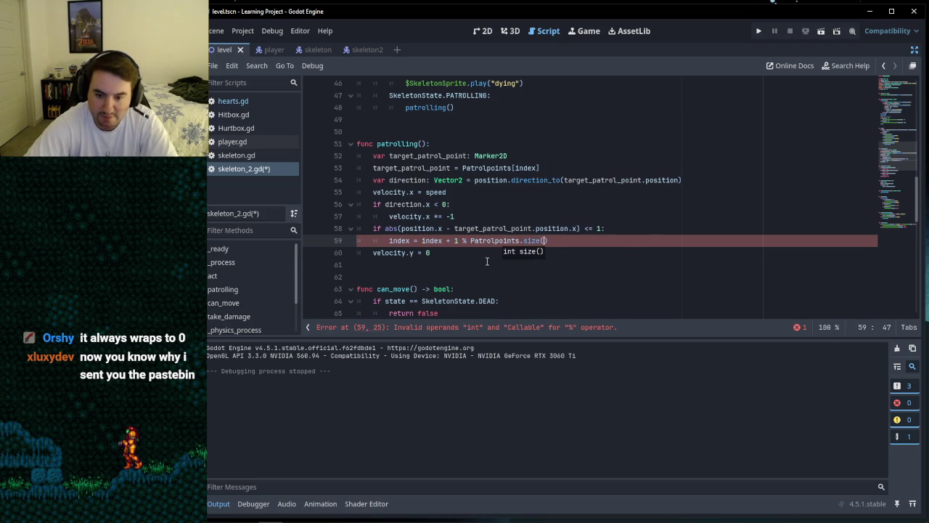
pyautogui.press('Down')
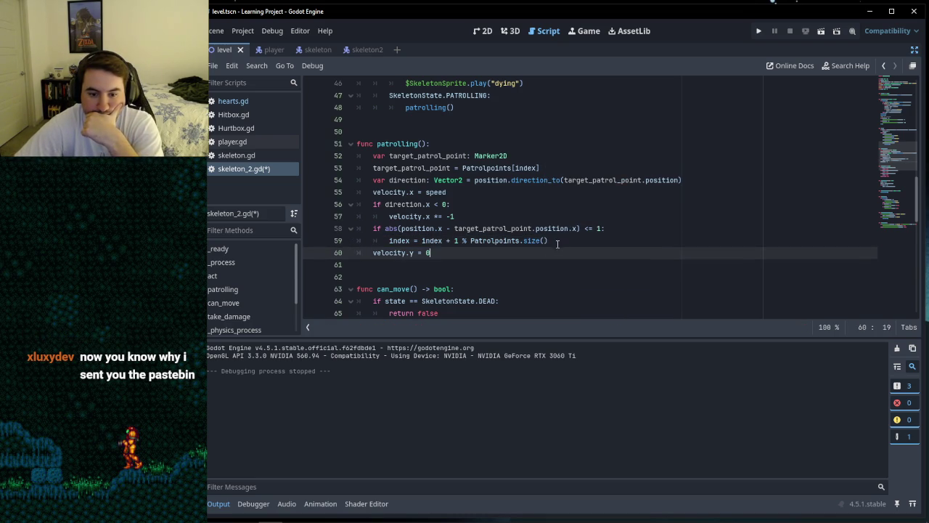
pyautogui.click(559, 242)
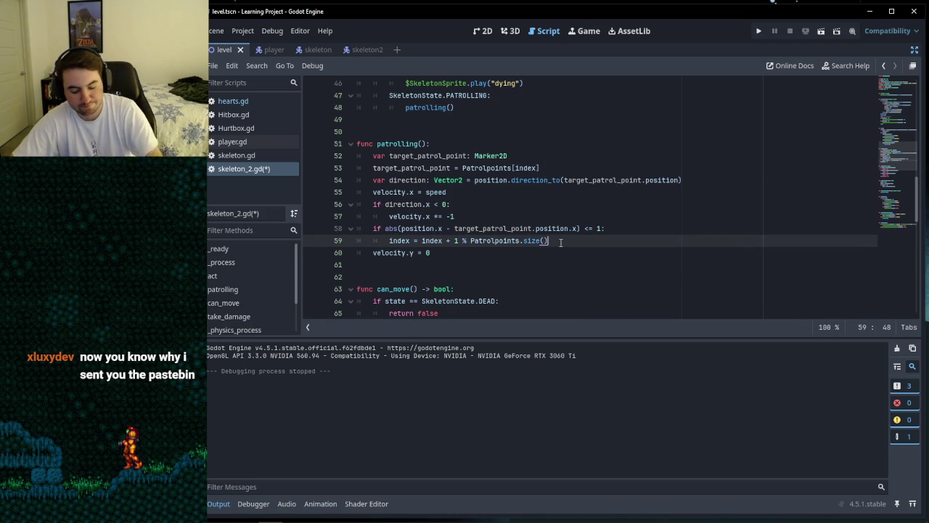
pyautogui.click(758, 30)
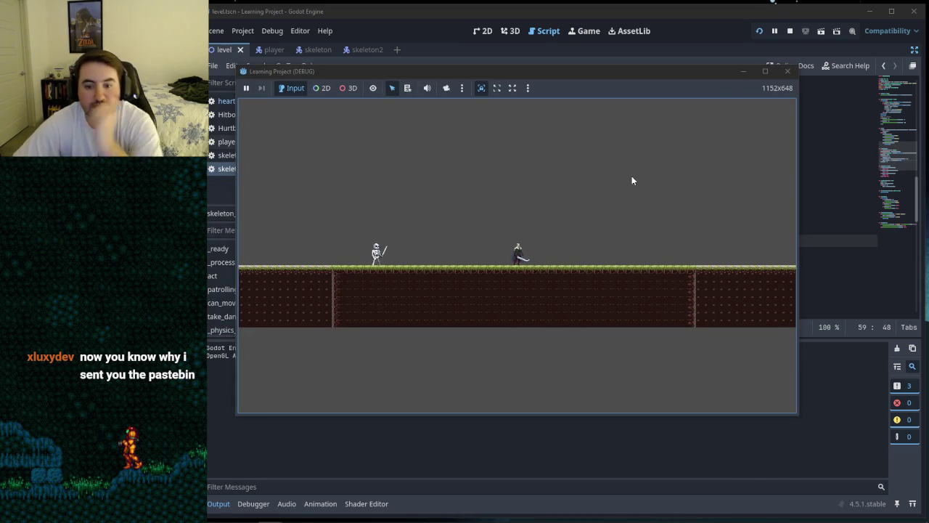
# Step: Walk the player right until the debugger breaks on the out-of-bounds index '2' error
pyautogui.press('d')
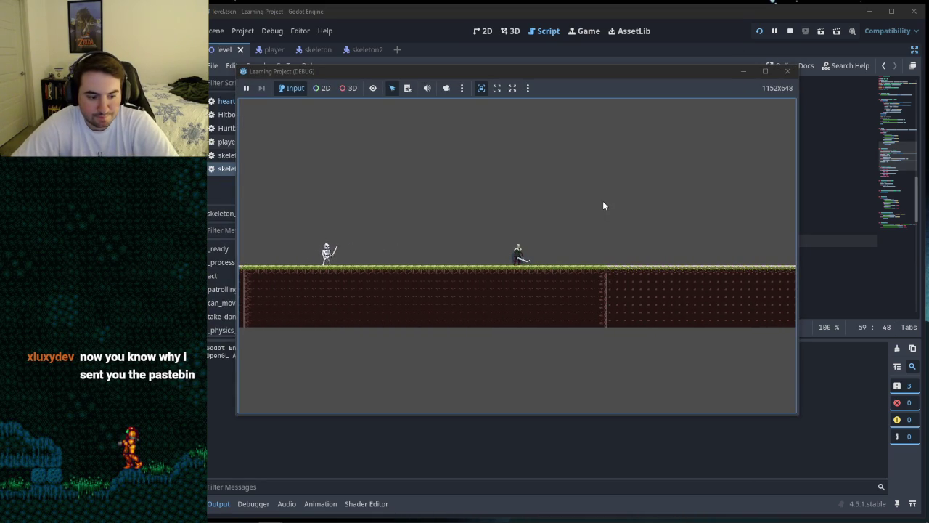
pyautogui.press('d')
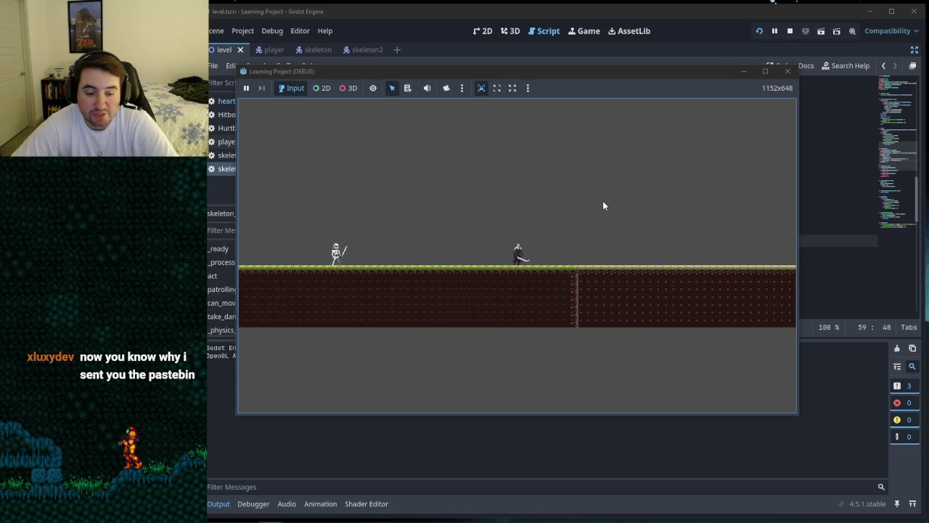
pyautogui.press('d')
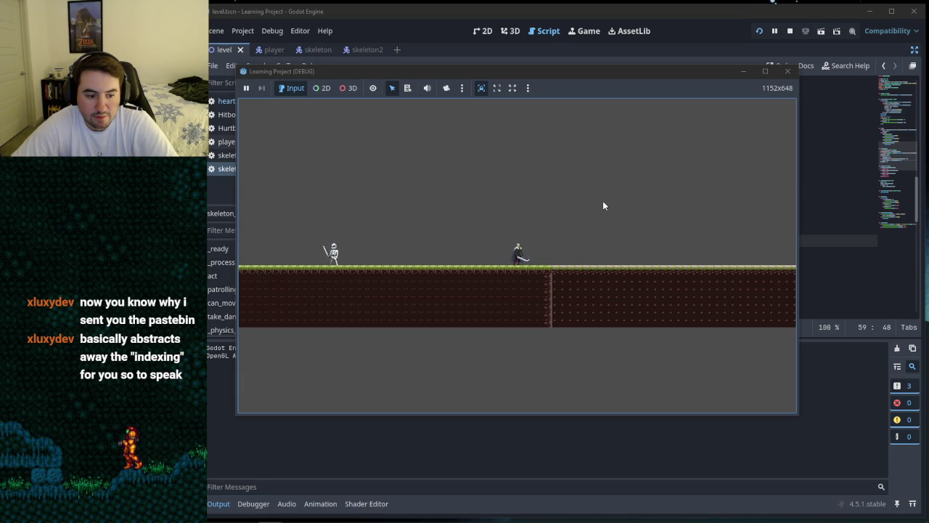
pyautogui.hotkey('alt', 'Tab')
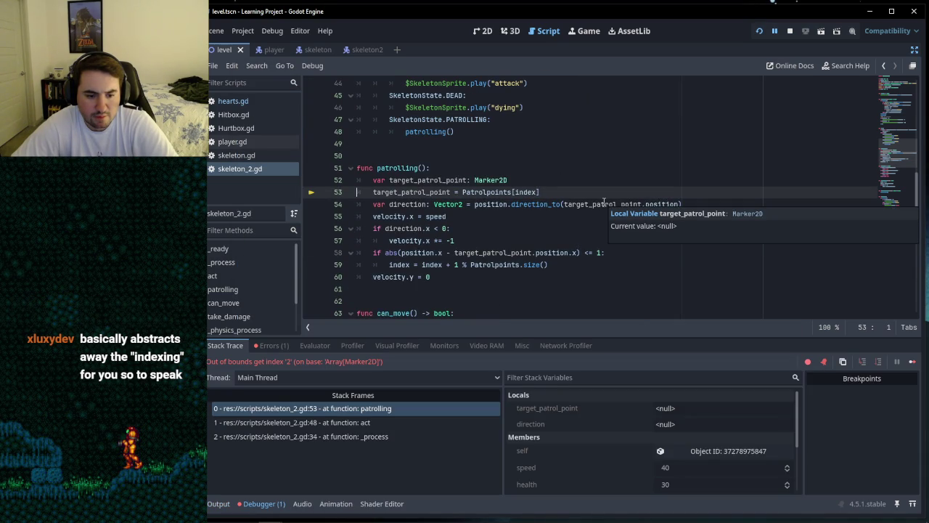
pyautogui.scroll(10, 509, 247)
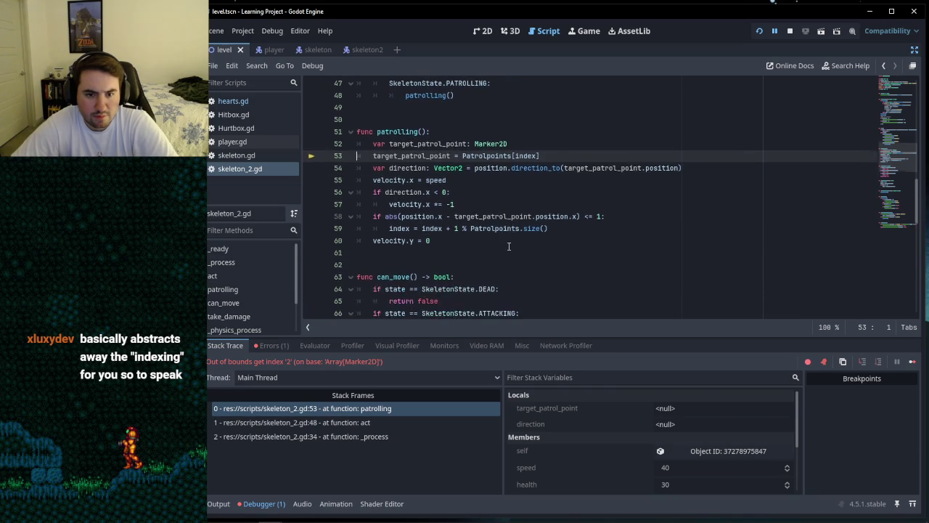
pyautogui.scroll(3, 508, 247)
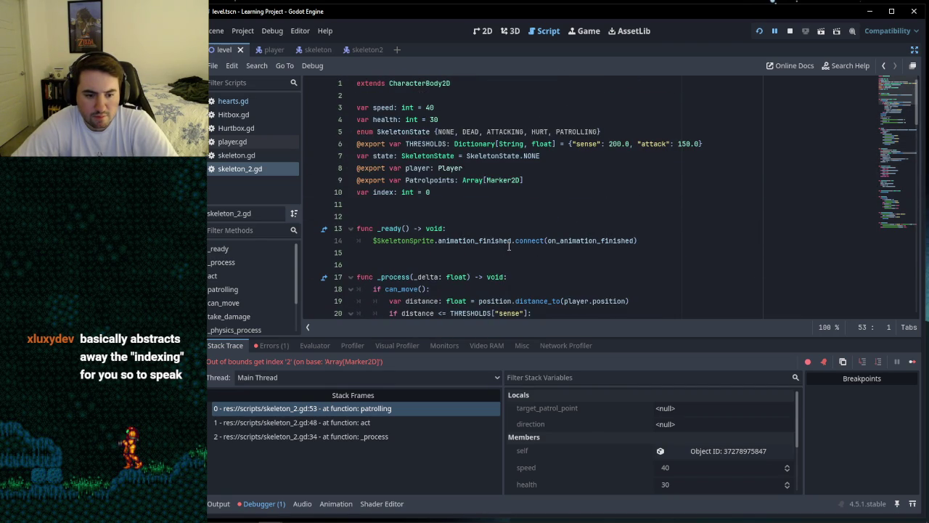
pyautogui.scroll(-15, 508, 247)
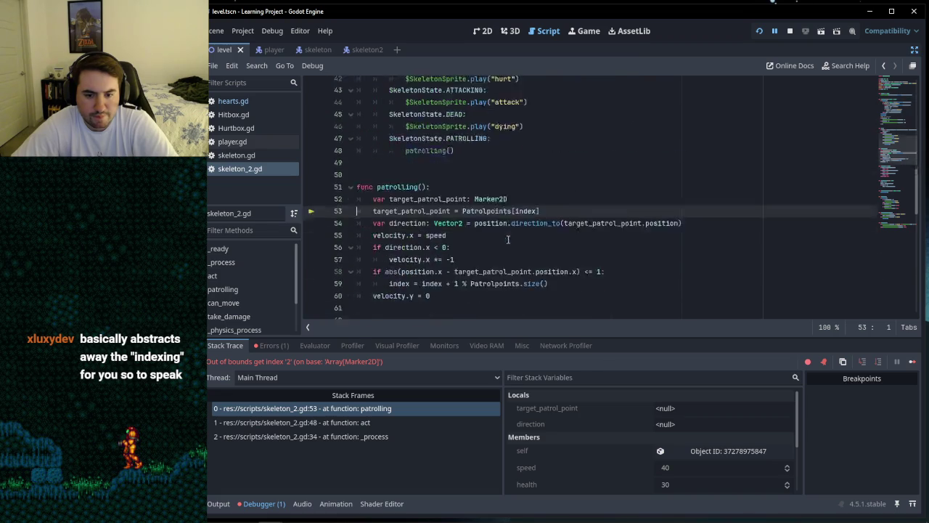
pyautogui.scroll(3, 506, 232)
pyautogui.click(464, 260)
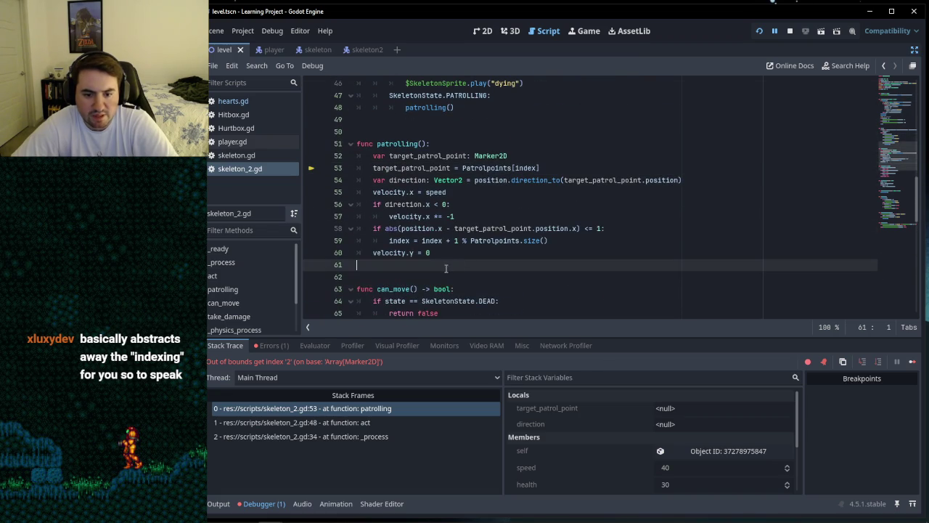
pyautogui.click(433, 273)
pyautogui.hotkey('ctrl', 's')
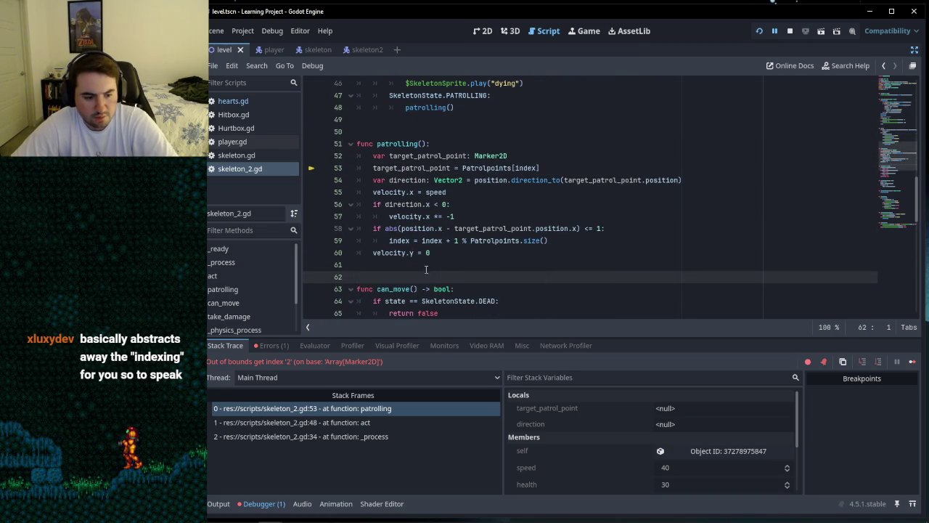
pyautogui.click(401, 264)
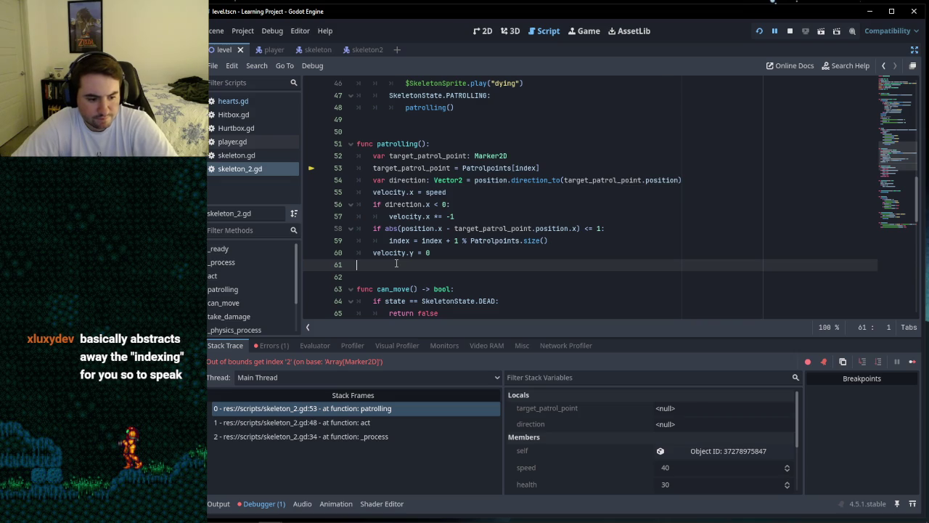
pyautogui.click(382, 274)
pyautogui.click(377, 253)
pyautogui.click(377, 264)
pyautogui.click(369, 276)
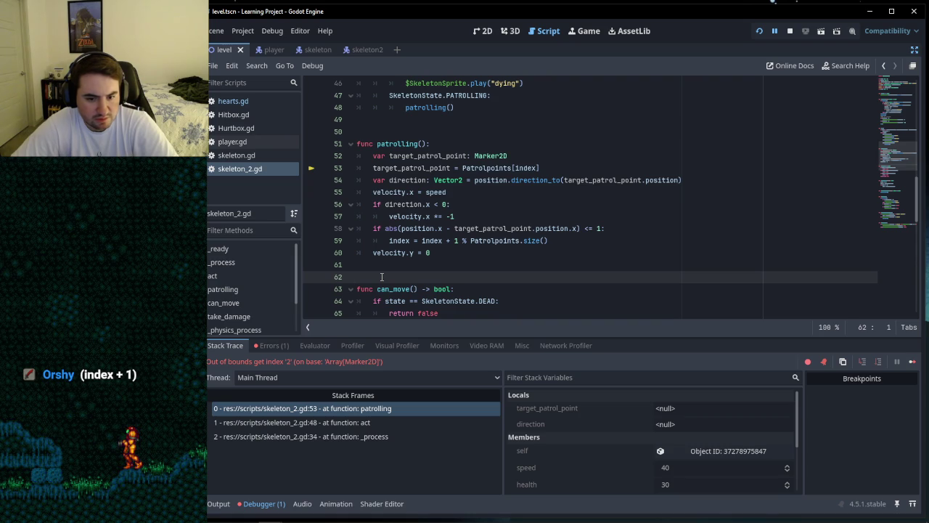
# Step: Change line 59 to 'index = (index + 1) % Patrolpoints.size()', save, and restart the game
pyautogui.click(421, 240)
pyautogui.write('(')
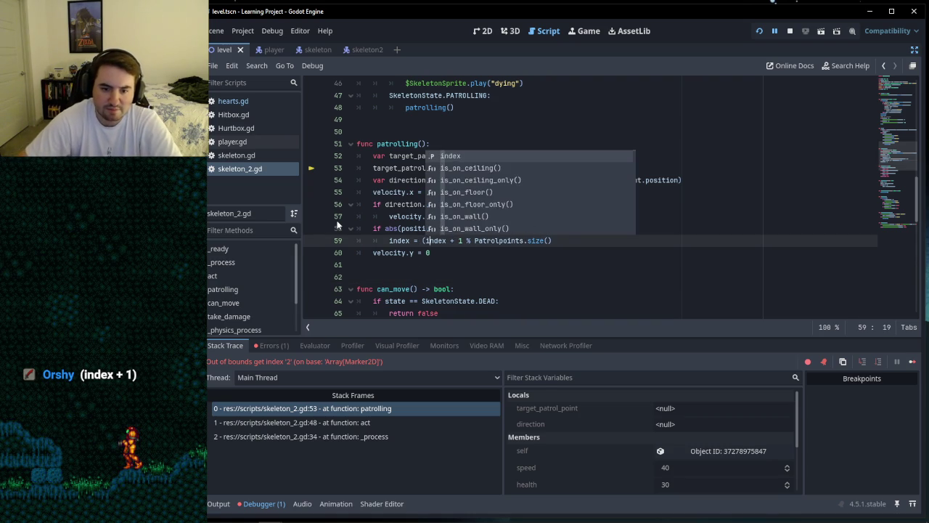
pyautogui.press('Right')
pyautogui.press('Right')
pyautogui.press('Right')
pyautogui.write(')')
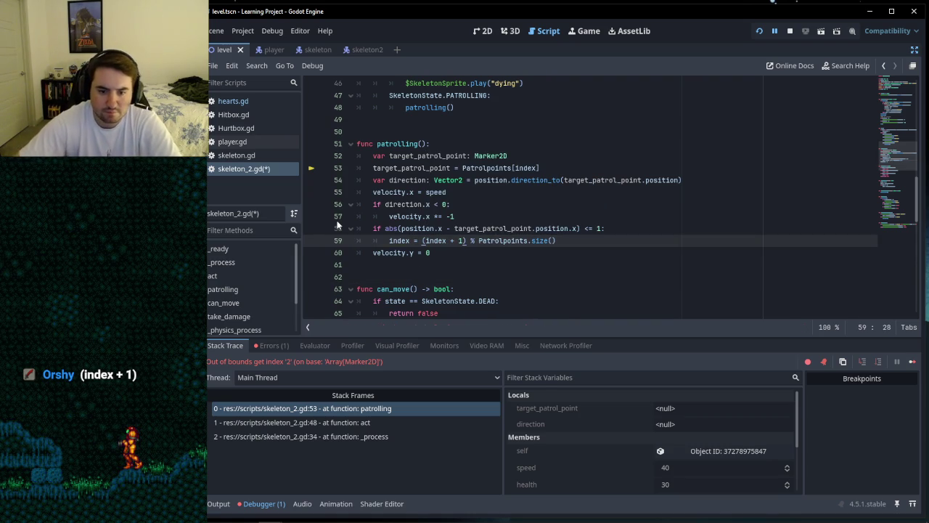
pyautogui.click(410, 267)
pyautogui.hotkey('ctrl', 's')
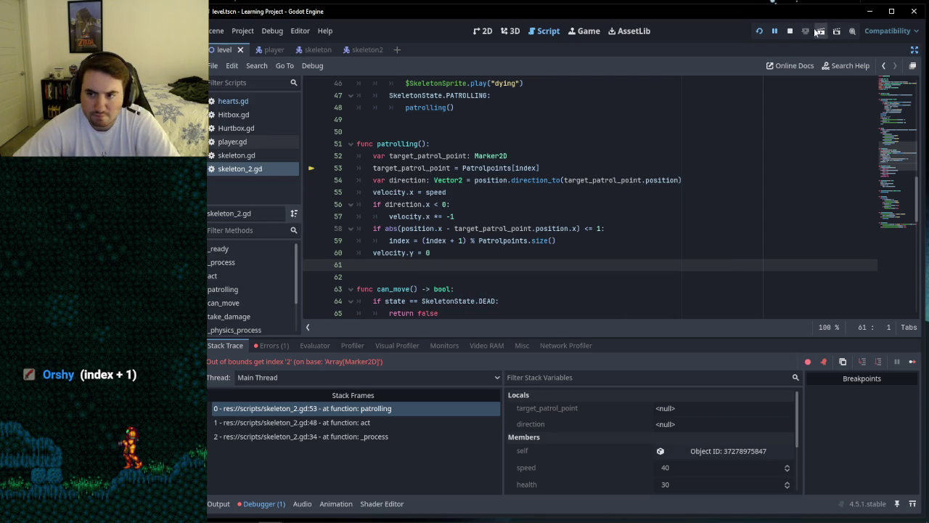
pyautogui.click(790, 31)
pyautogui.click(757, 34)
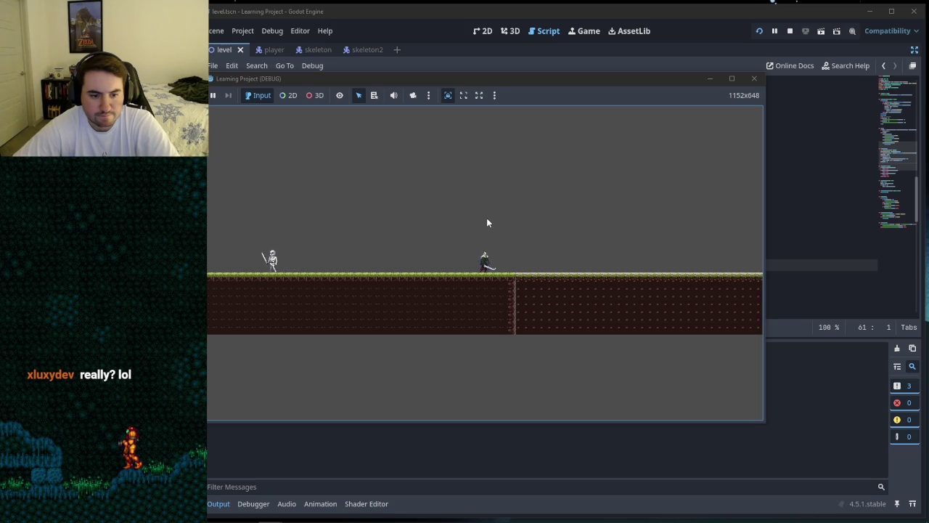
# Step: Run the player back and forth and jump over the skeleton to watch it patrol, then close the game
pyautogui.press('Left')
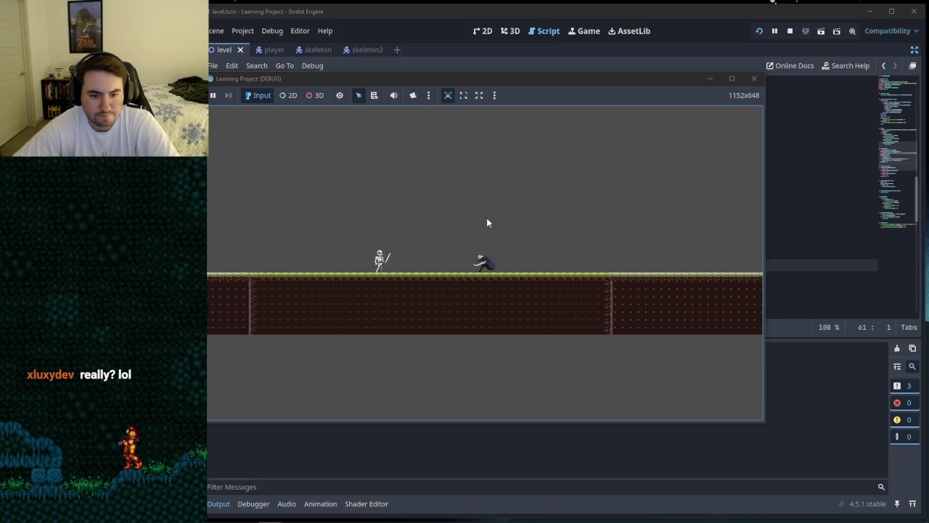
pyautogui.press('Right')
pyautogui.press('Left')
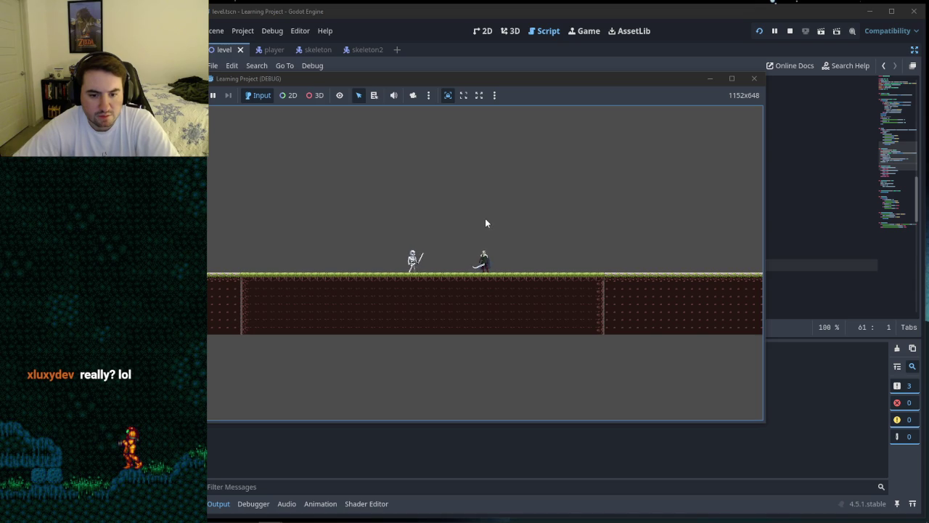
pyautogui.press('Left')
pyautogui.press('Left')
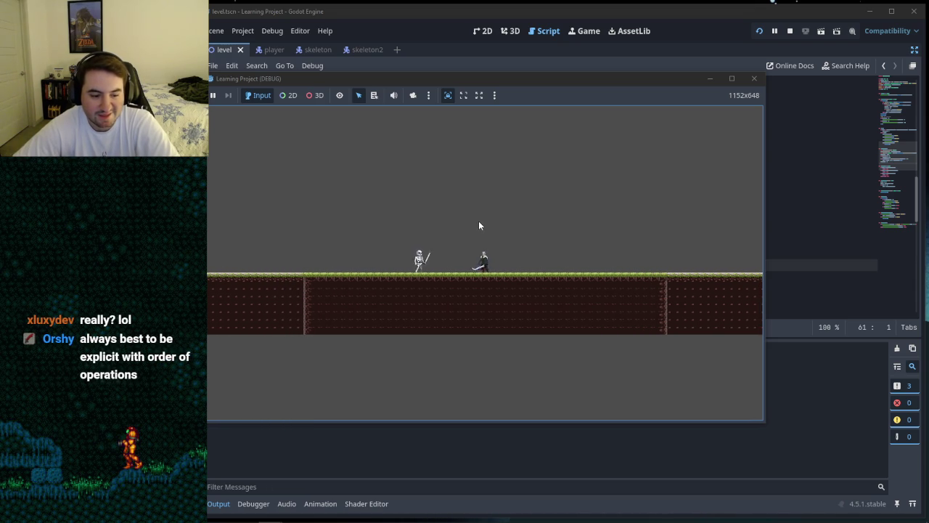
pyautogui.press('Left')
pyautogui.press('space')
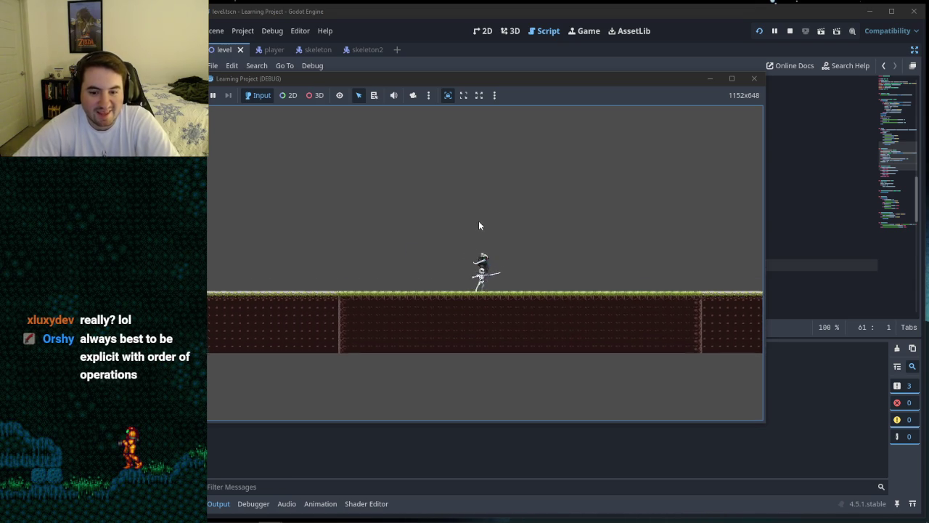
pyautogui.press('Left')
pyautogui.press('Right')
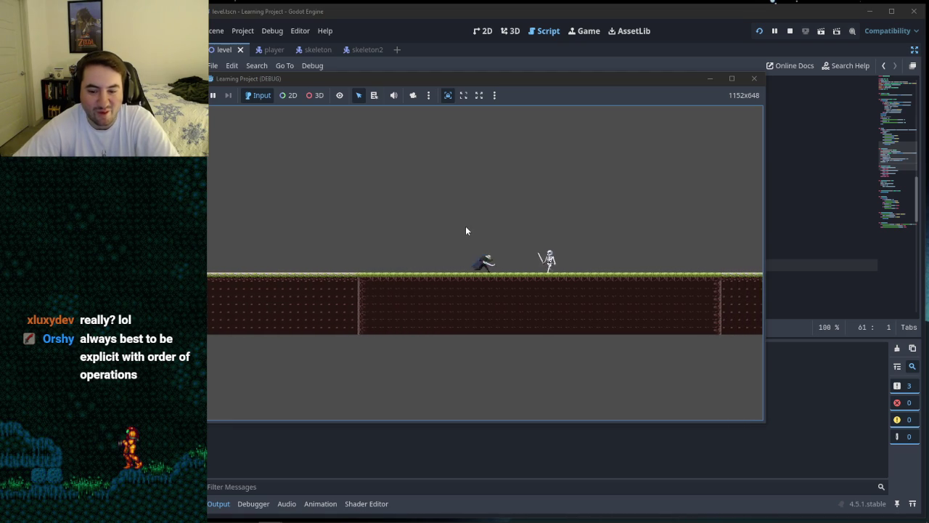
pyautogui.press('Left')
pyautogui.press('Right')
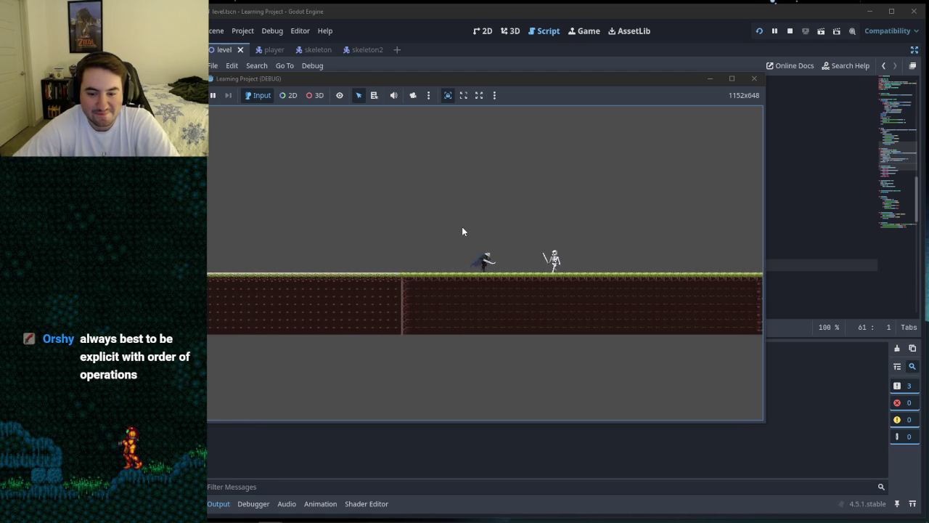
pyautogui.press('Left')
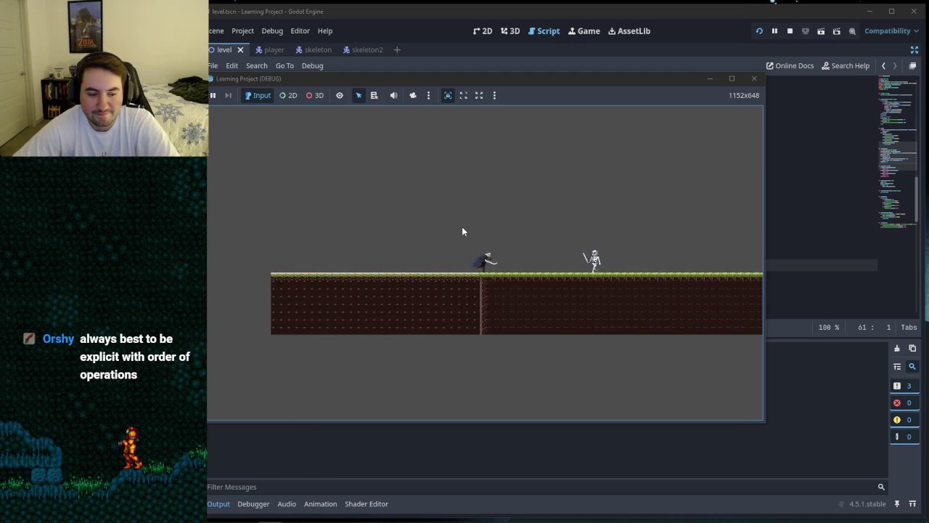
pyautogui.press('Left')
pyautogui.press('Right')
pyautogui.press('Left')
pyautogui.press('Right')
pyautogui.press('Left')
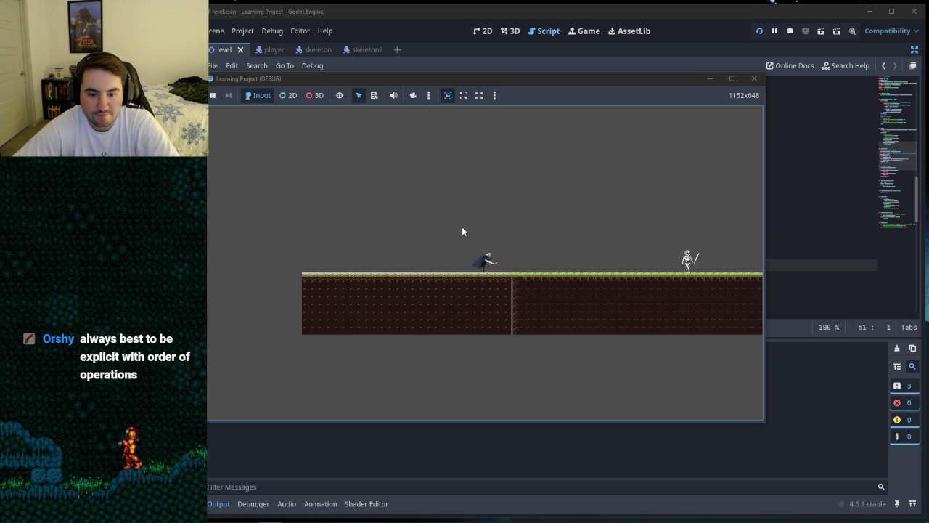
pyautogui.press('Right')
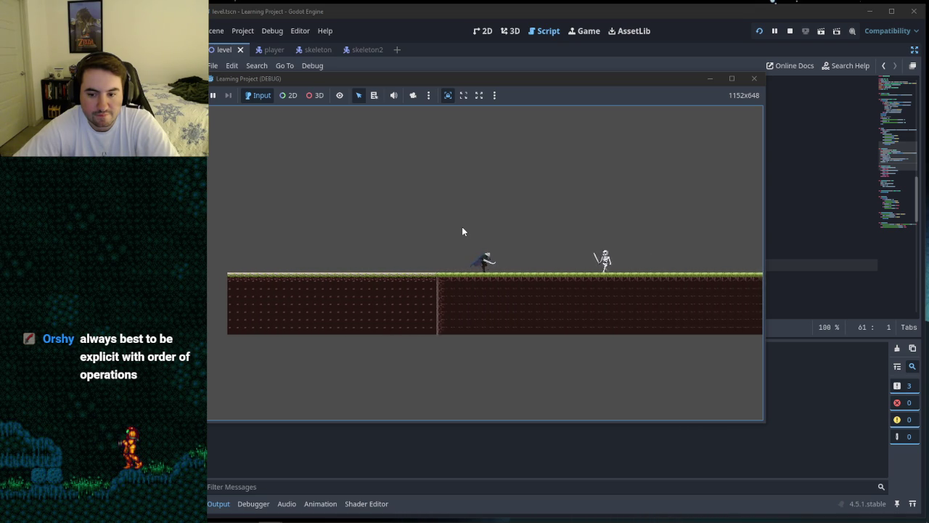
pyautogui.press('Left')
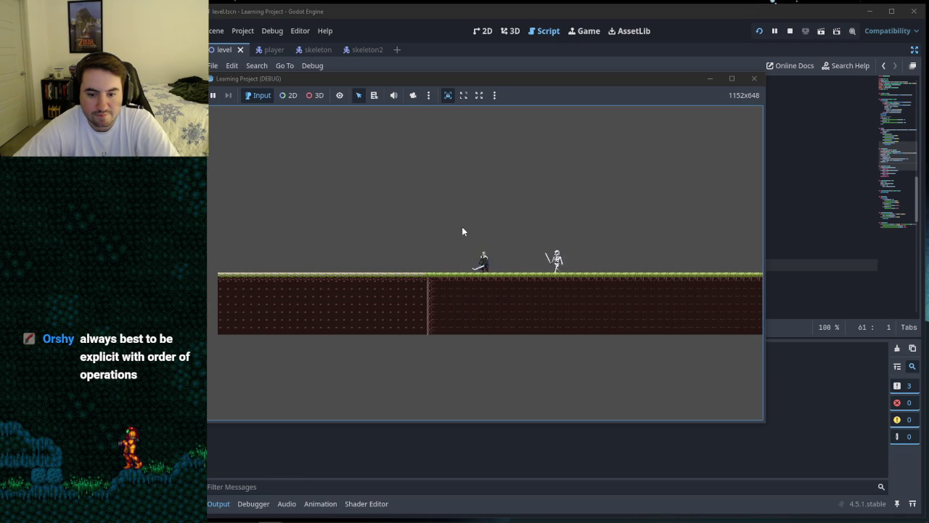
pyautogui.press('Left')
pyautogui.press('Right')
pyautogui.press('Left')
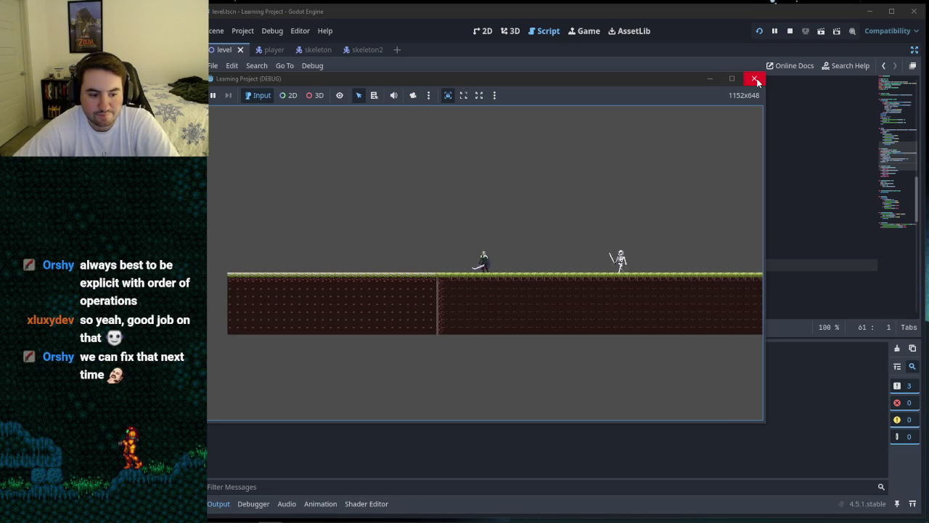
pyautogui.click(757, 81)
# Step: Review the patrolling function and the index update on line 59
pyautogui.click(497, 281)
pyautogui.click(414, 262)
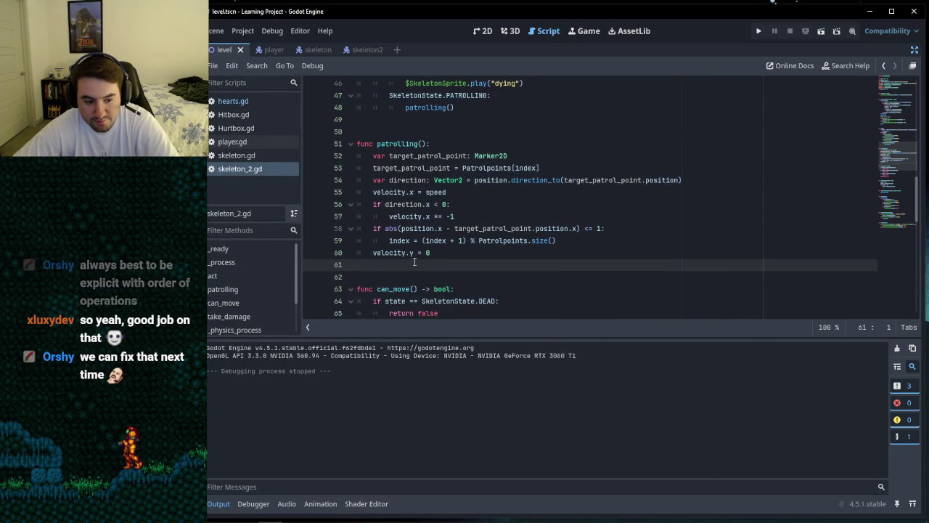
pyautogui.click(367, 273)
pyautogui.click(367, 270)
pyautogui.scroll(15, 367, 270)
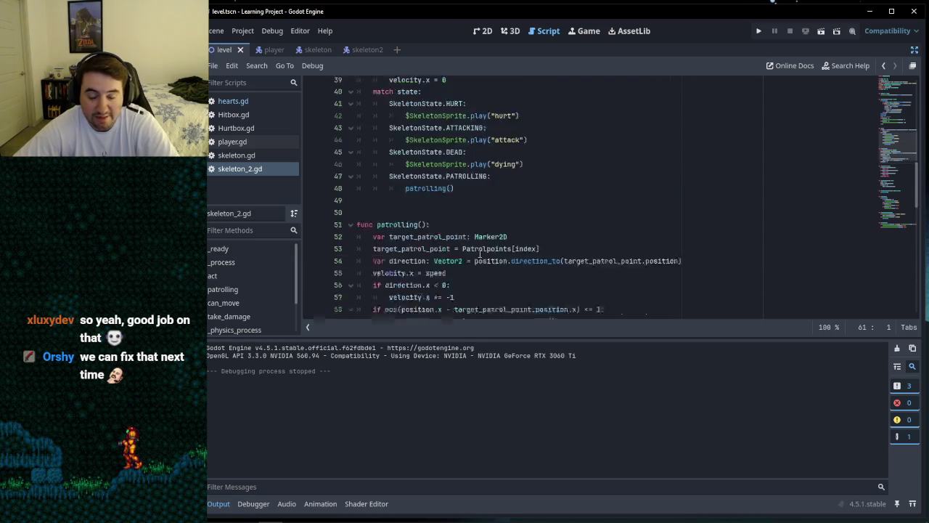
pyautogui.scroll(-19, 479, 253)
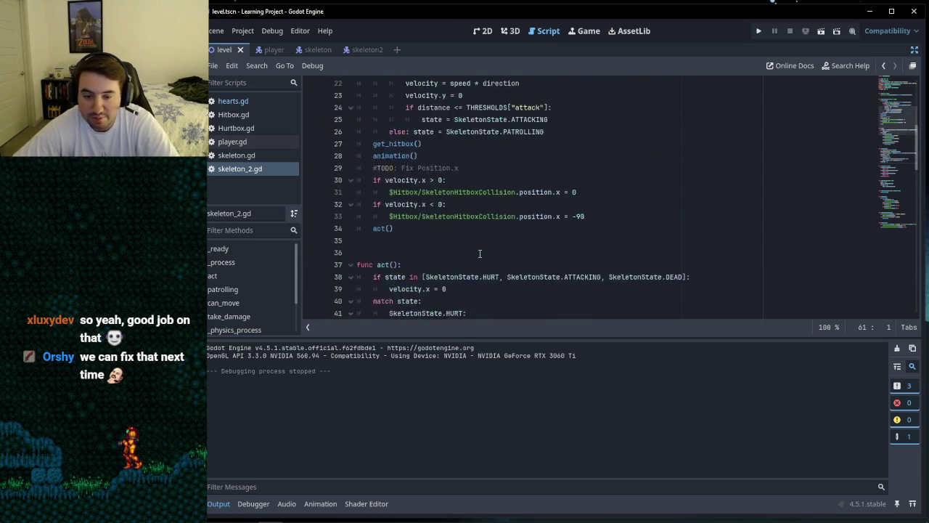
pyautogui.scroll(-2, 479, 253)
pyautogui.scroll(5, 480, 254)
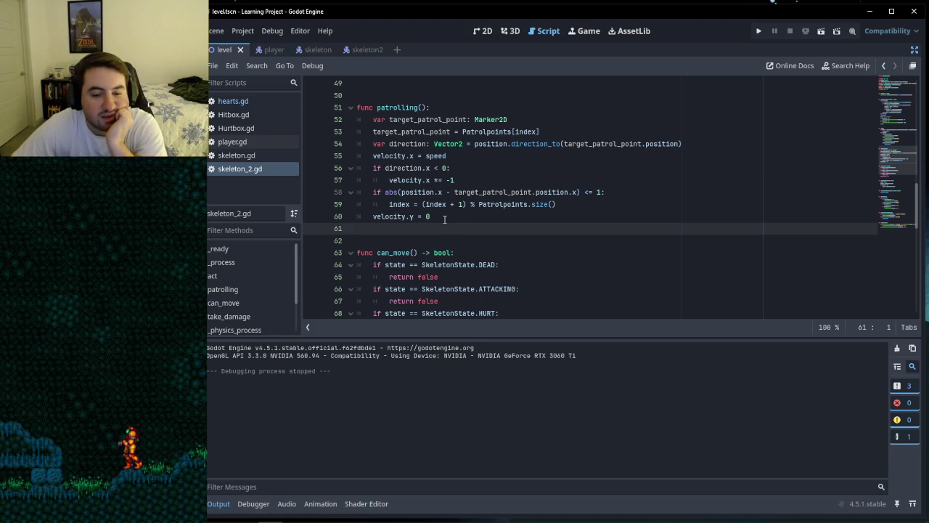
pyautogui.tripleClick(390, 204)
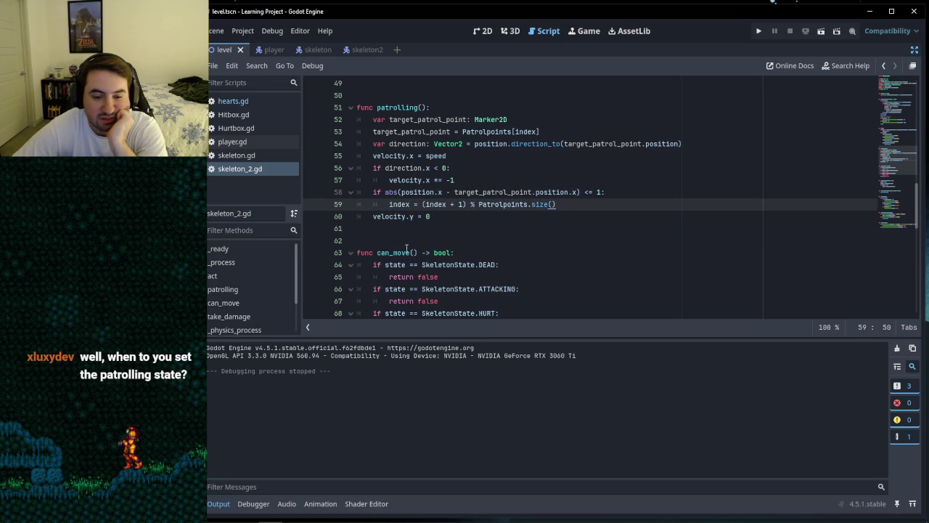
pyautogui.click(428, 241)
# Step: Scroll up to _process and inspect the can_move block leading to the act() call
pyautogui.scroll(8, 443, 240)
pyautogui.scroll(-3, 456, 236)
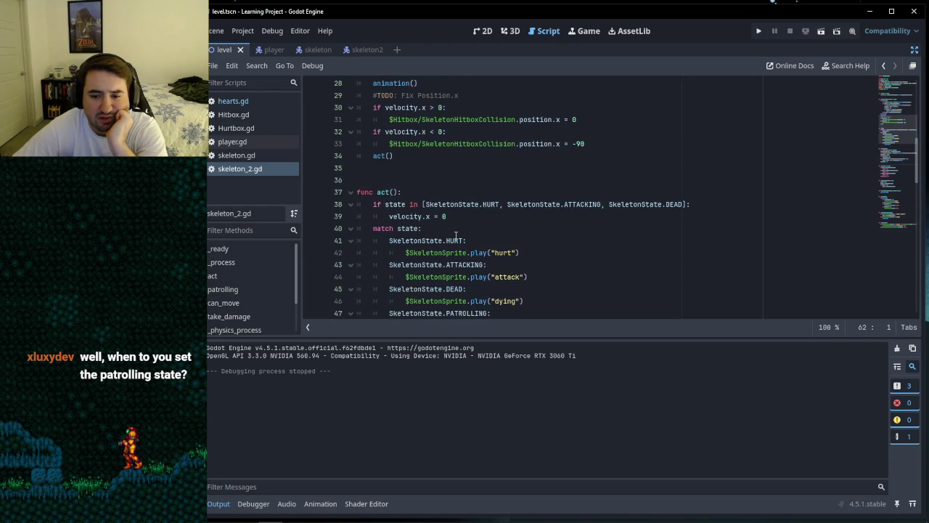
pyautogui.scroll(-1, 484, 228)
pyautogui.scroll(3, 493, 236)
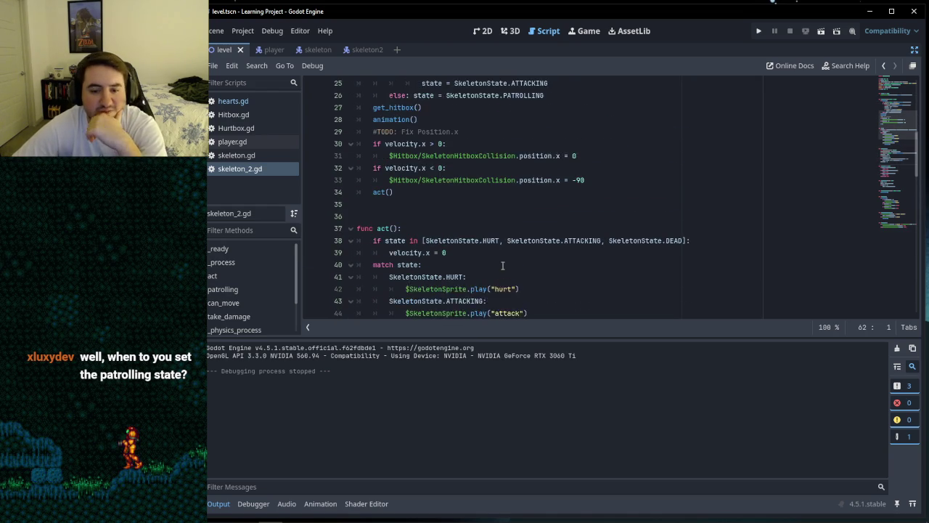
pyautogui.scroll(1, 502, 266)
pyautogui.scroll(2, 506, 265)
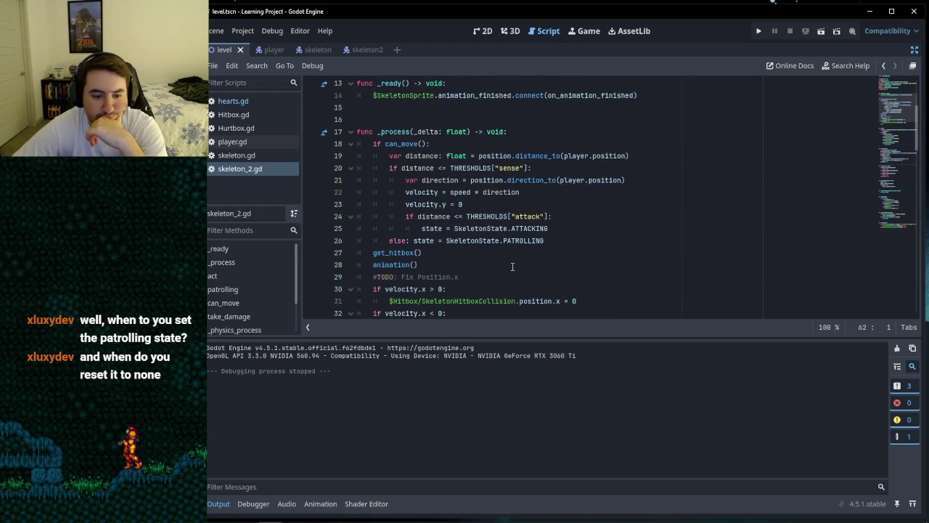
pyautogui.scroll(-6, 511, 266)
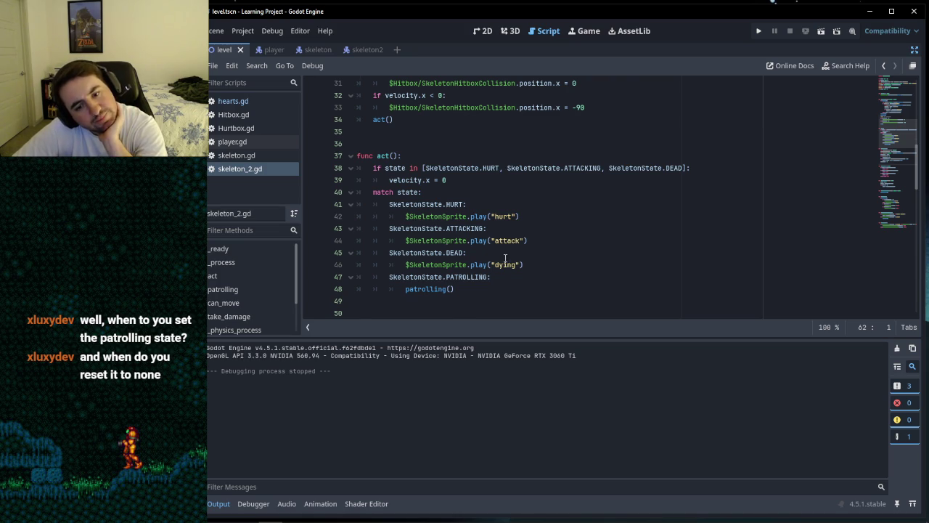
pyautogui.scroll(3, 505, 259)
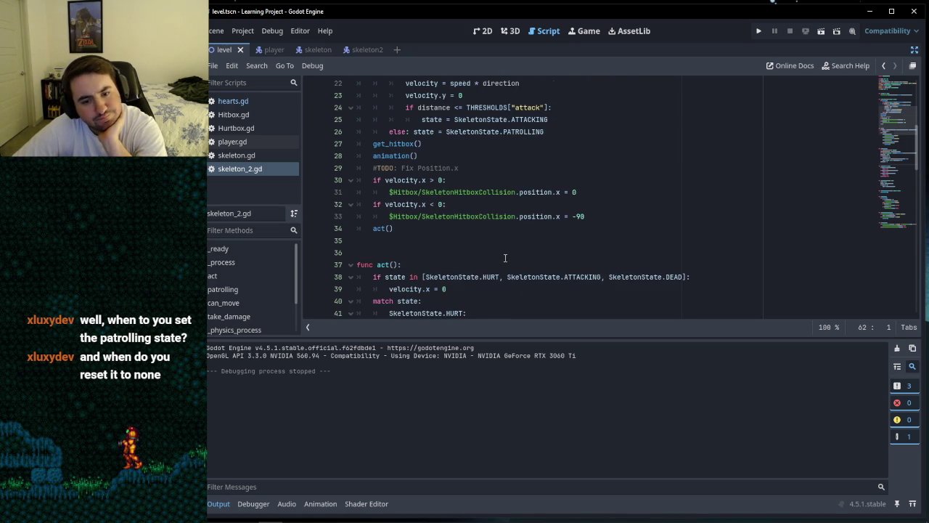
pyautogui.scroll(2, 505, 258)
pyautogui.scroll(1, 505, 258)
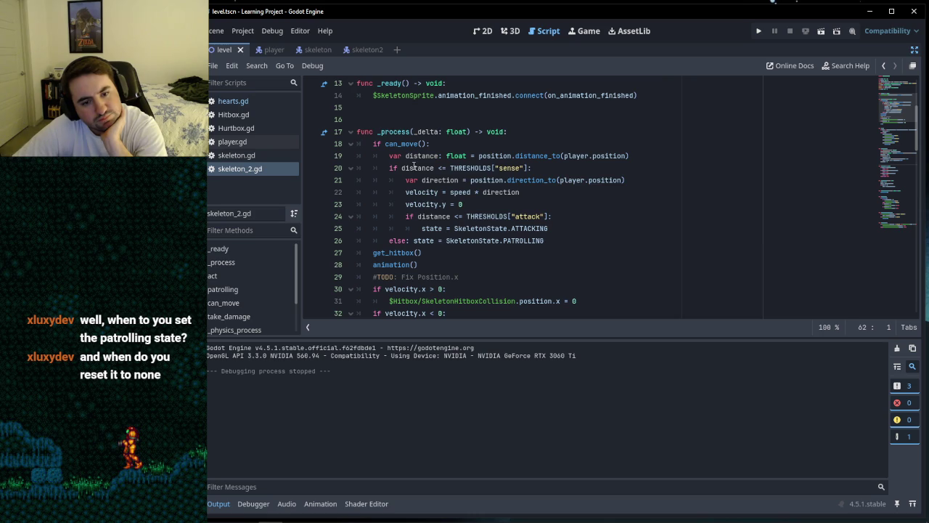
pyautogui.moveTo(373, 144)
pyautogui.mouseDown()
pyautogui.moveTo(436, 155)
pyautogui.moveTo(429, 204)
pyautogui.moveTo(550, 228)
pyautogui.mouseUp()
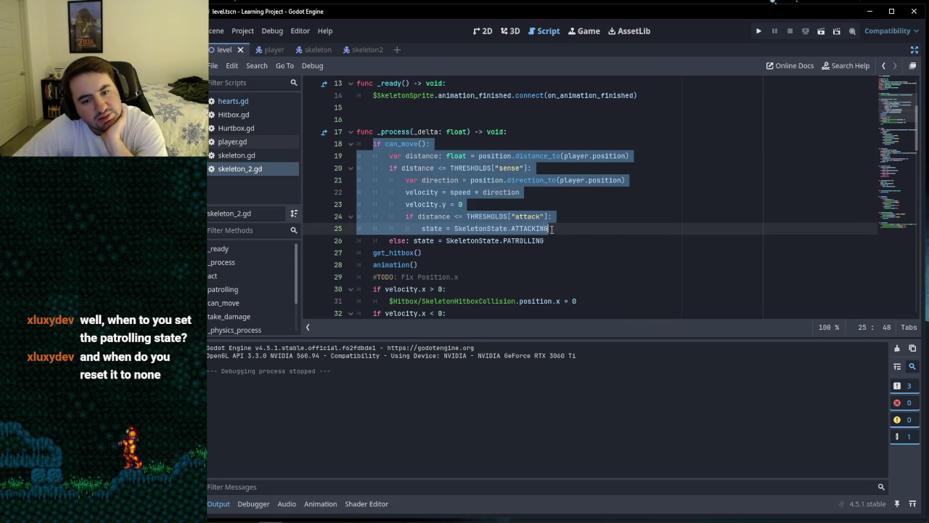
pyautogui.click(401, 143)
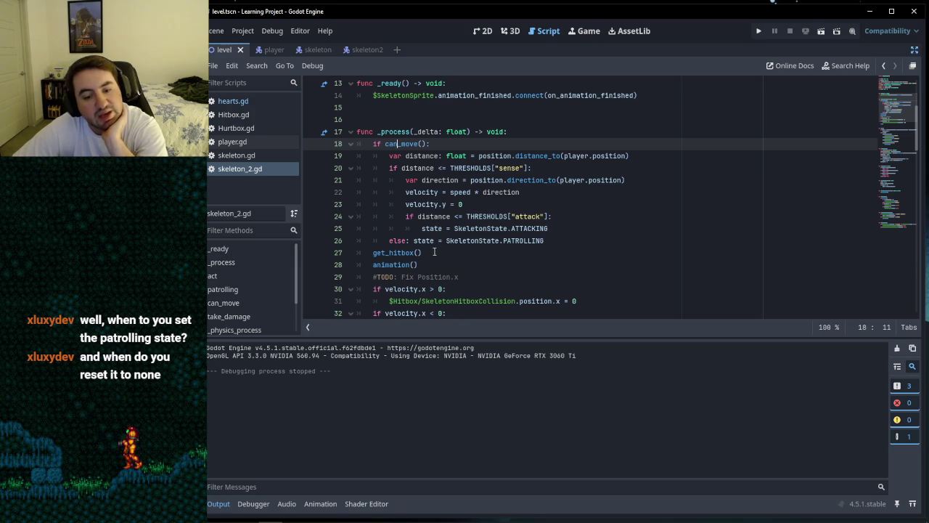
pyautogui.scroll(-5, 535, 252)
pyautogui.click(486, 180)
pyautogui.click(486, 167)
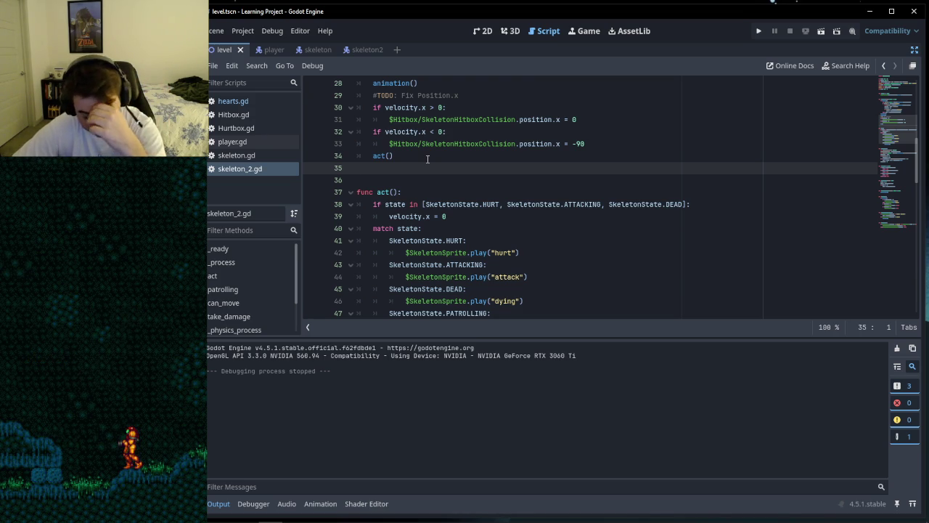
pyautogui.scroll(-15, 501, 208)
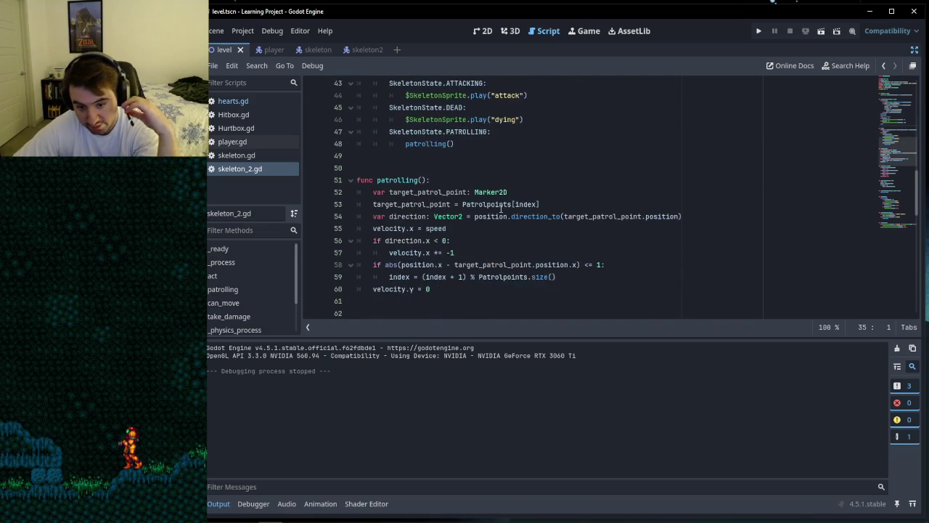
pyautogui.scroll(-5, 500, 209)
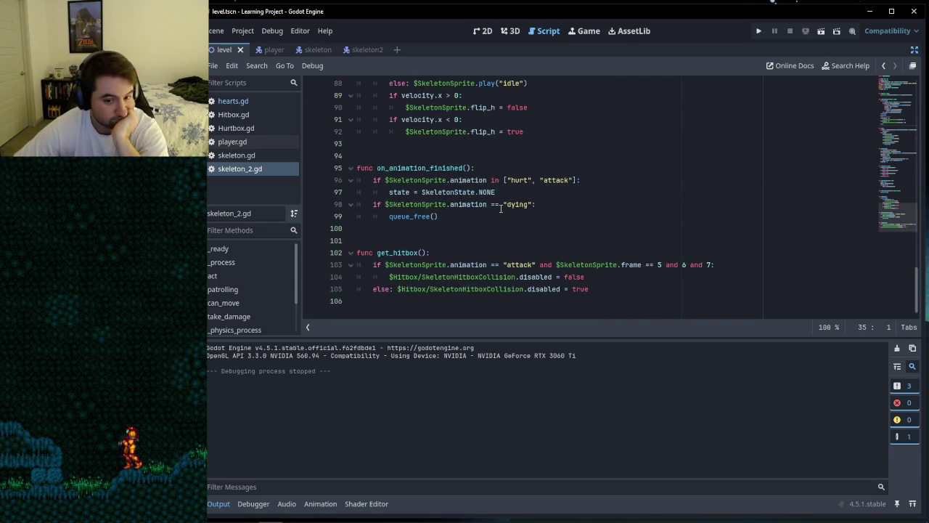
pyautogui.scroll(8, 501, 209)
pyautogui.scroll(8, 501, 208)
pyautogui.scroll(-1, 465, 189)
pyautogui.click(450, 168)
pyautogui.click(441, 158)
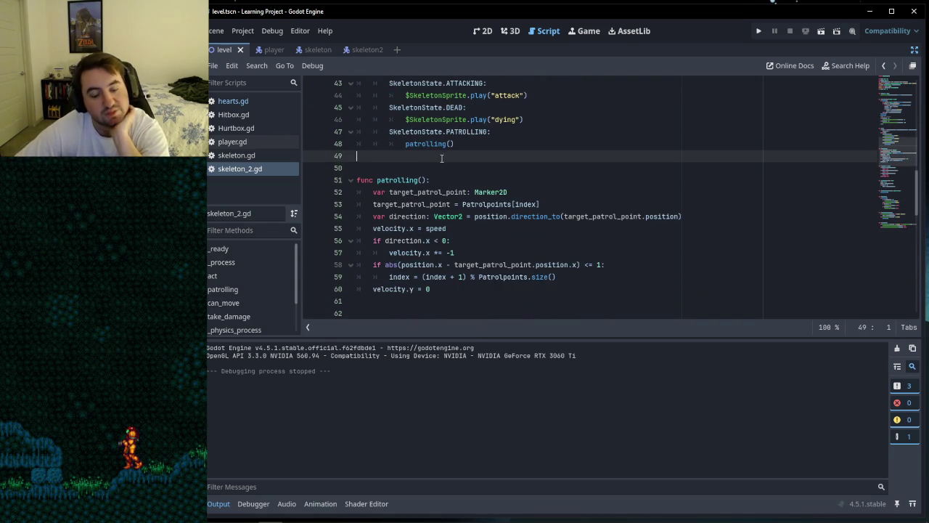
pyautogui.scroll(-1, 419, 273)
pyautogui.click(407, 265)
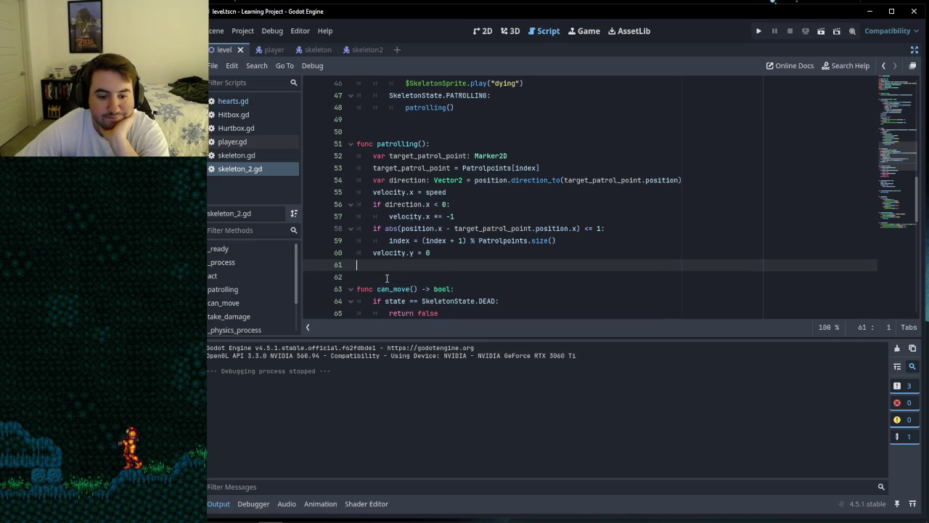
pyautogui.click(382, 120)
pyautogui.click(377, 264)
pyautogui.click(379, 126)
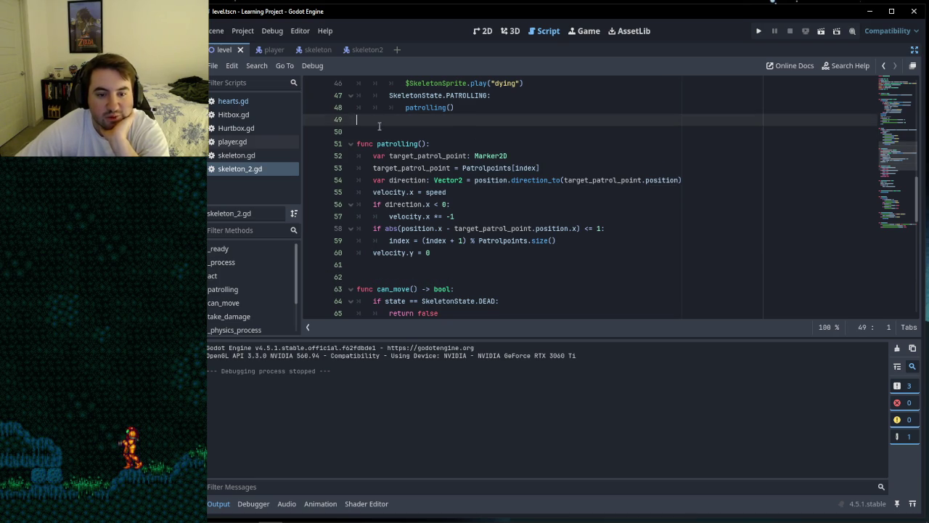
pyautogui.click(378, 131)
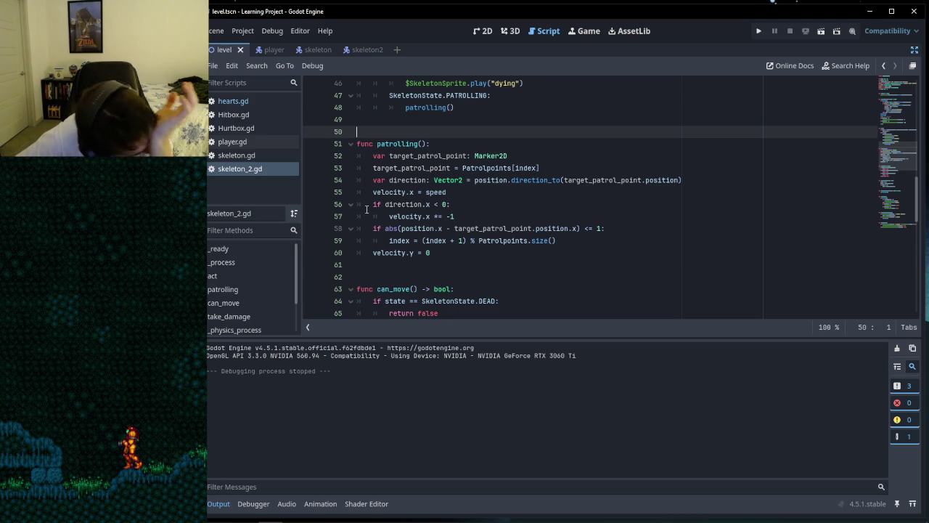
pyautogui.click(395, 264)
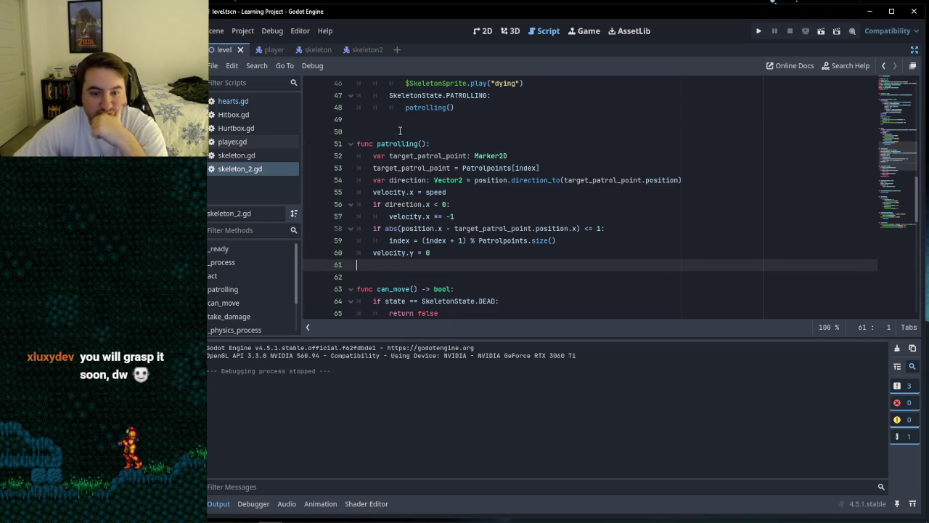
pyautogui.click(396, 122)
pyautogui.click(413, 268)
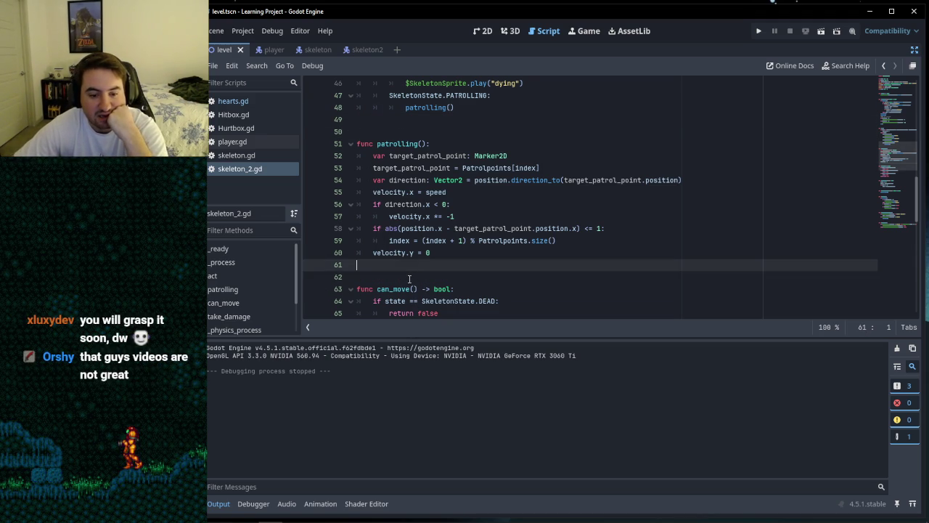
pyautogui.click(408, 278)
pyautogui.click(396, 269)
pyautogui.click(391, 275)
pyautogui.click(390, 269)
pyautogui.click(391, 131)
pyautogui.click(391, 122)
pyautogui.scroll(-5, 421, 159)
pyautogui.scroll(6, 438, 191)
pyautogui.scroll(-2, 437, 192)
pyautogui.click(406, 240)
pyautogui.click(407, 228)
pyautogui.scroll(1, 410, 155)
pyautogui.click(390, 131)
pyautogui.click(390, 119)
pyautogui.click(381, 265)
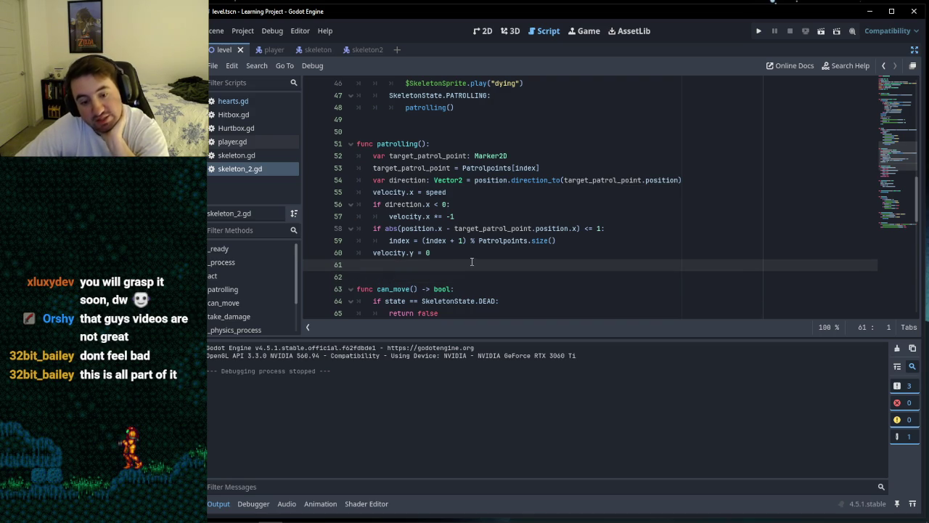
pyautogui.click(565, 241)
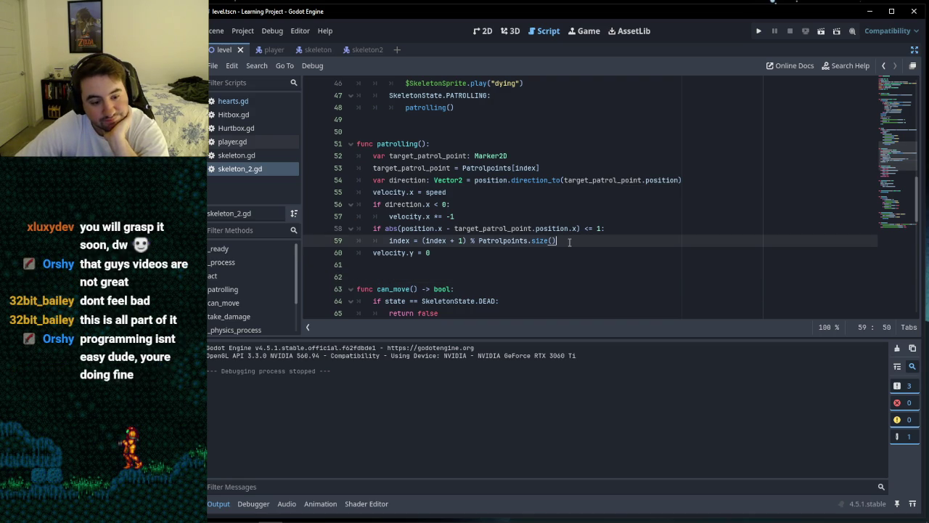
pyautogui.click(508, 205)
pyautogui.click(509, 192)
pyautogui.click(683, 179)
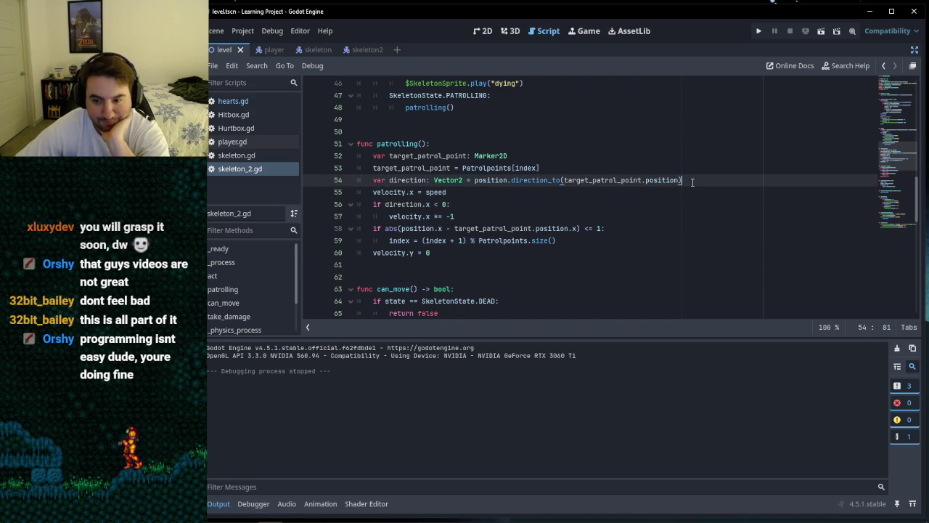
pyautogui.click(622, 168)
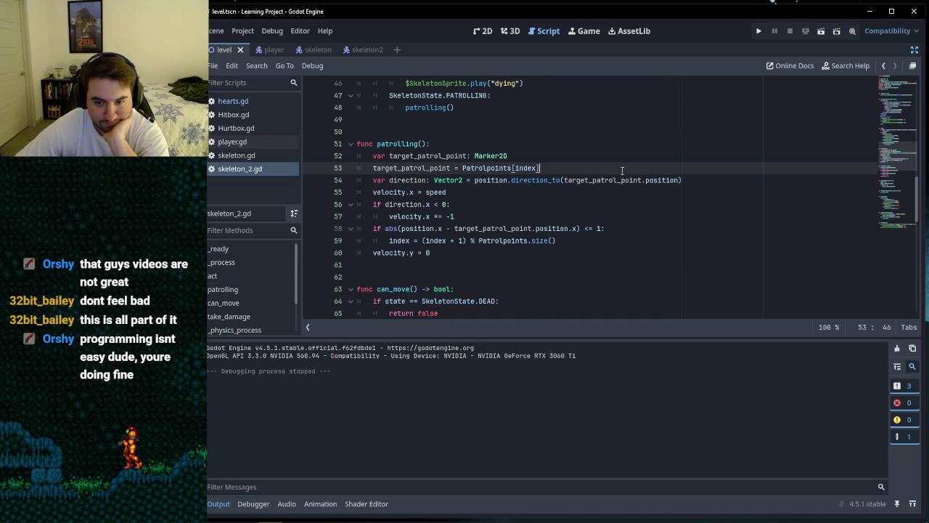
pyautogui.click(683, 180)
pyautogui.click(511, 204)
pyautogui.click(517, 193)
pyautogui.click(503, 207)
pyautogui.click(508, 216)
pyautogui.click(610, 228)
pyautogui.click(562, 240)
pyautogui.click(562, 253)
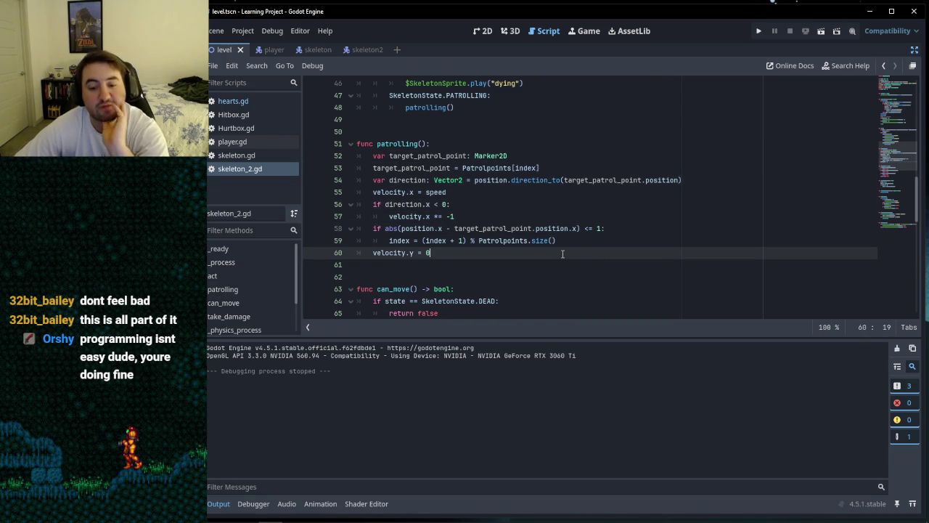
pyautogui.click(596, 155)
pyautogui.scroll(15, 635, 199)
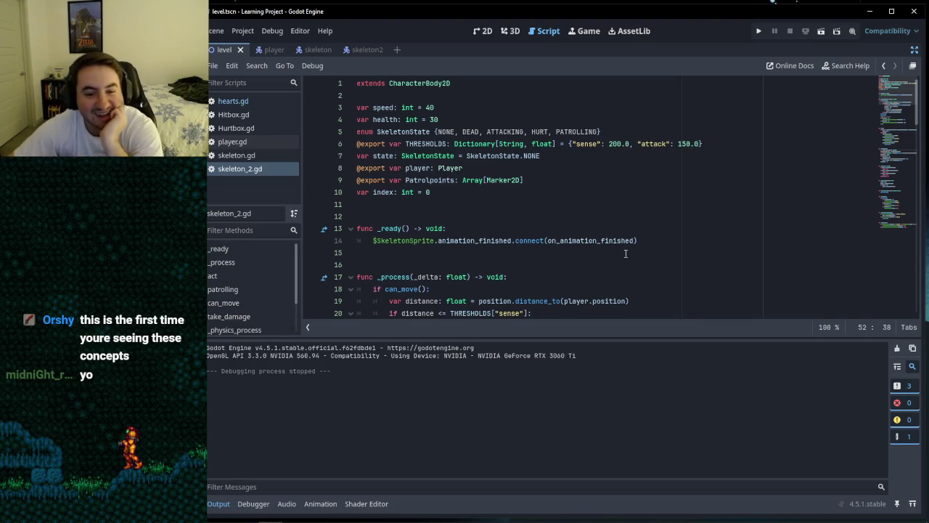
pyautogui.scroll(-6, 564, 219)
pyautogui.scroll(-9, 564, 219)
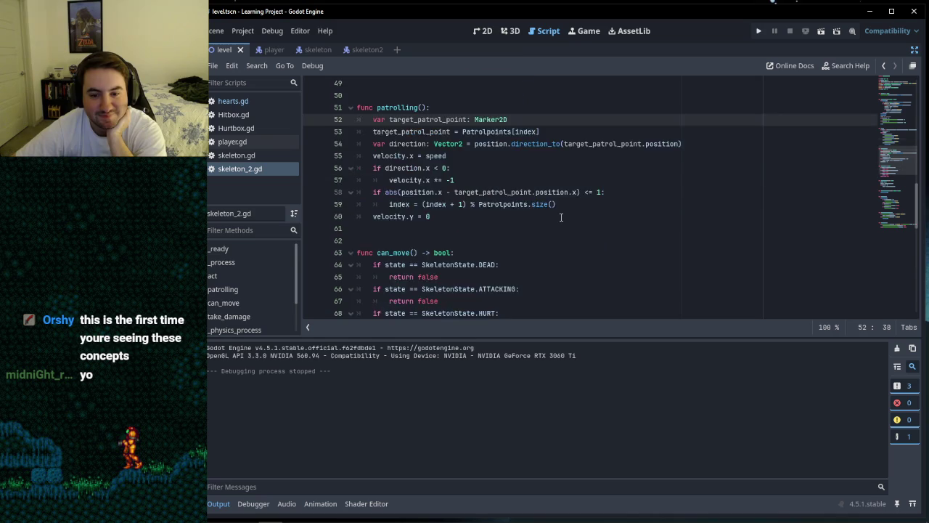
pyautogui.click(457, 254)
pyautogui.press('Down')
pyautogui.press('Down')
pyautogui.press('Up')
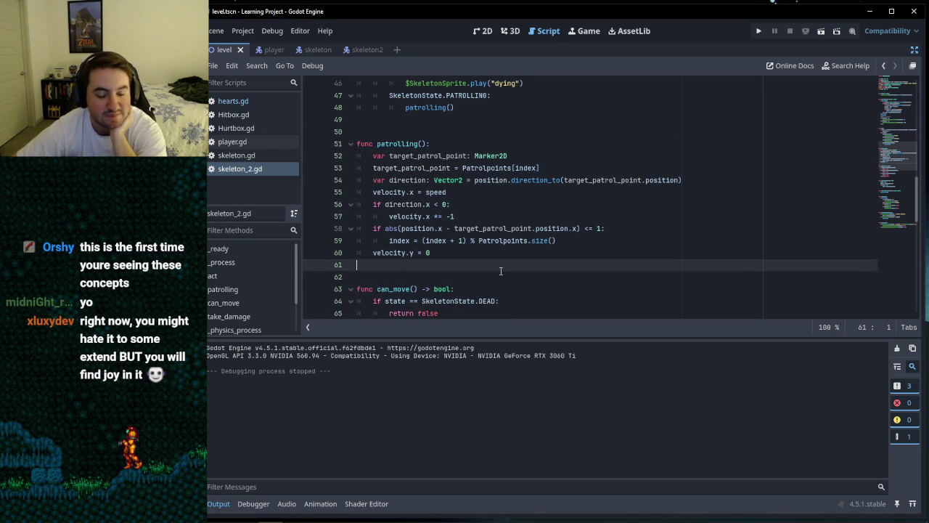
pyautogui.press('Down')
pyautogui.press('Up')
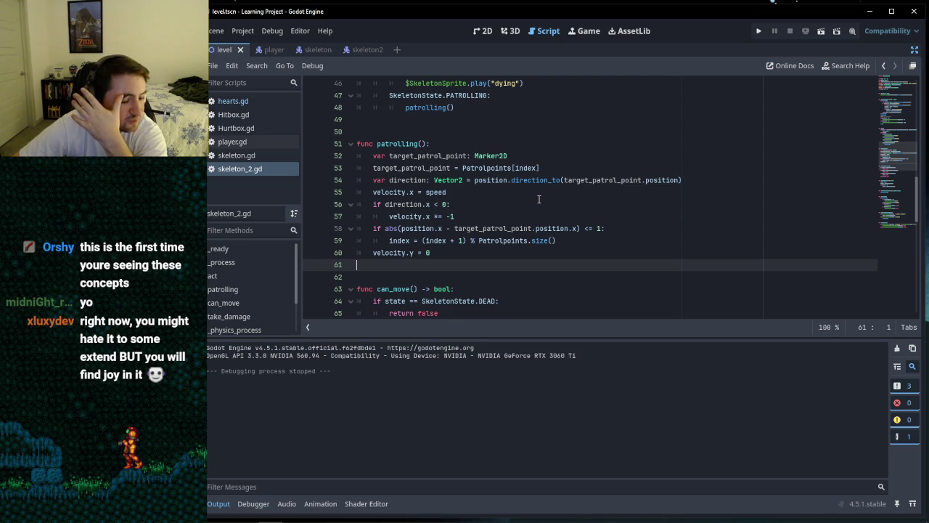
pyautogui.press('Down')
pyautogui.press('Up')
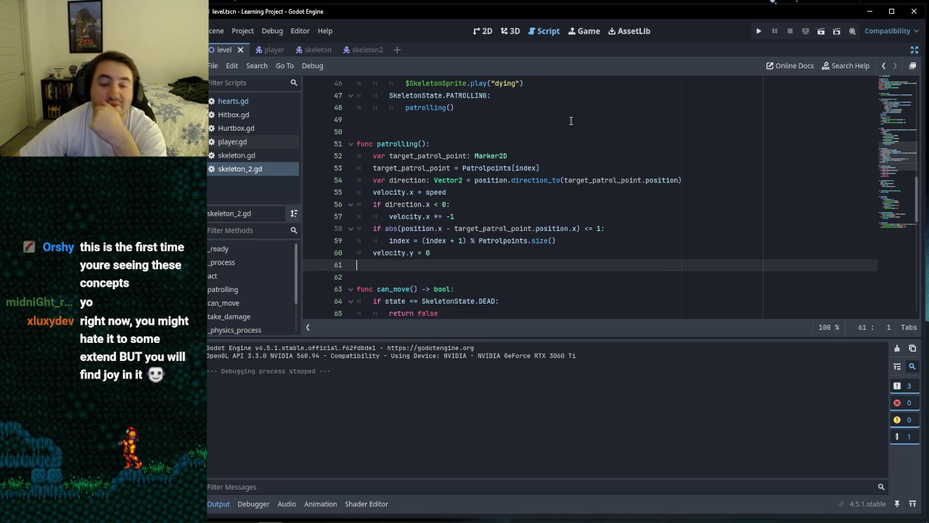
pyautogui.click(399, 122)
pyautogui.click(429, 264)
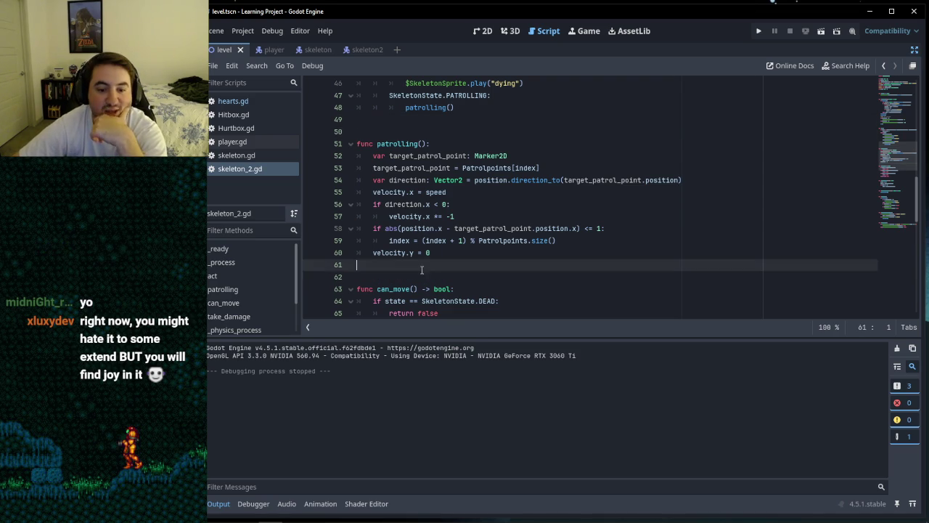
pyautogui.click(422, 253)
pyautogui.click(416, 274)
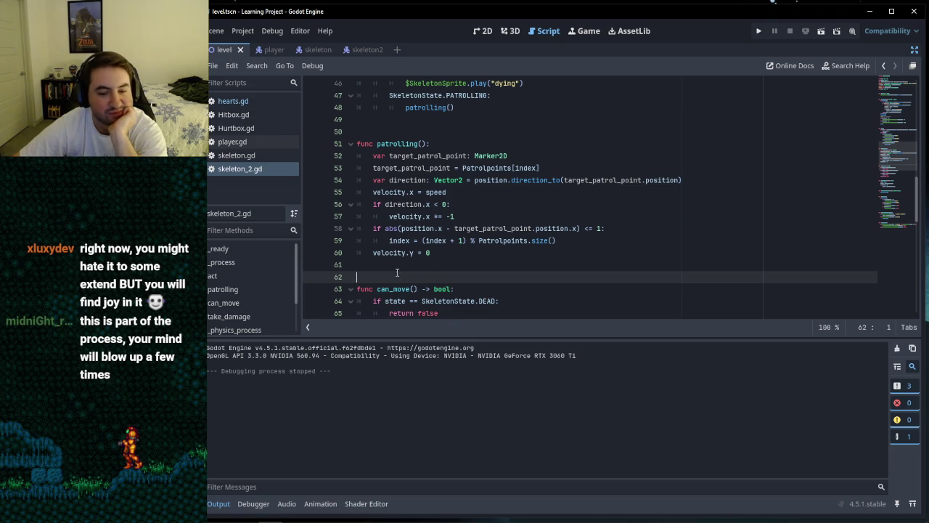
pyautogui.click(392, 265)
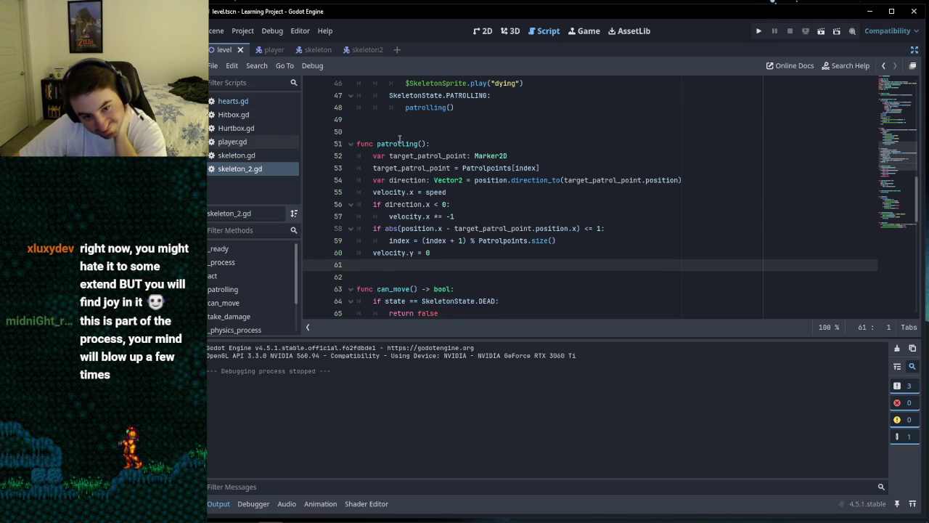
pyautogui.click(393, 134)
pyautogui.click(391, 120)
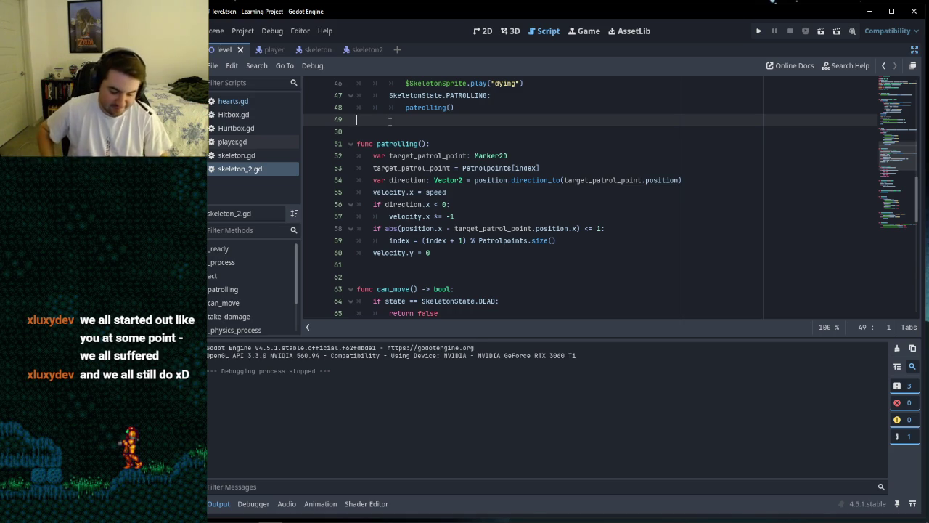
# Step: Scroll through skeleton_2.gd reviewing the patrolling and can_move functions
pyautogui.click(418, 265)
pyautogui.scroll(10, 442, 291)
pyautogui.scroll(2, 461, 308)
pyautogui.scroll(-20, 449, 251)
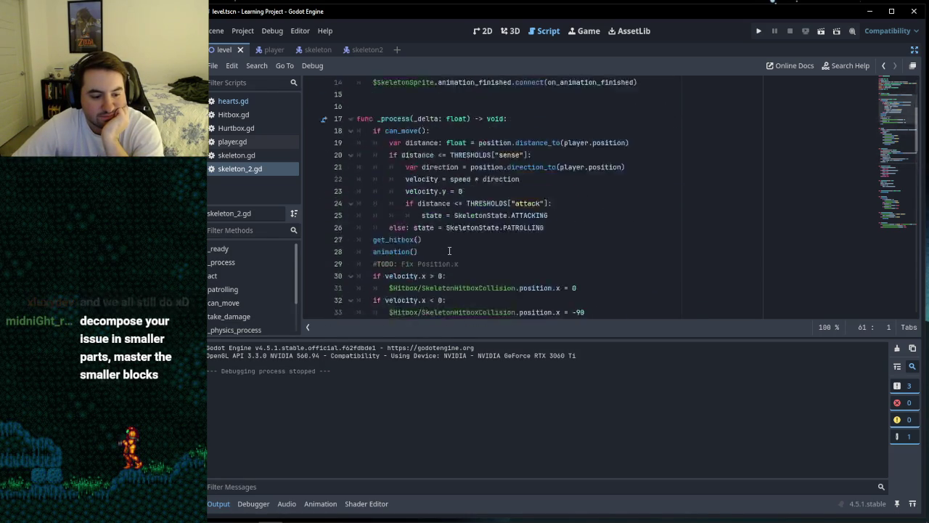
pyautogui.scroll(4, 449, 251)
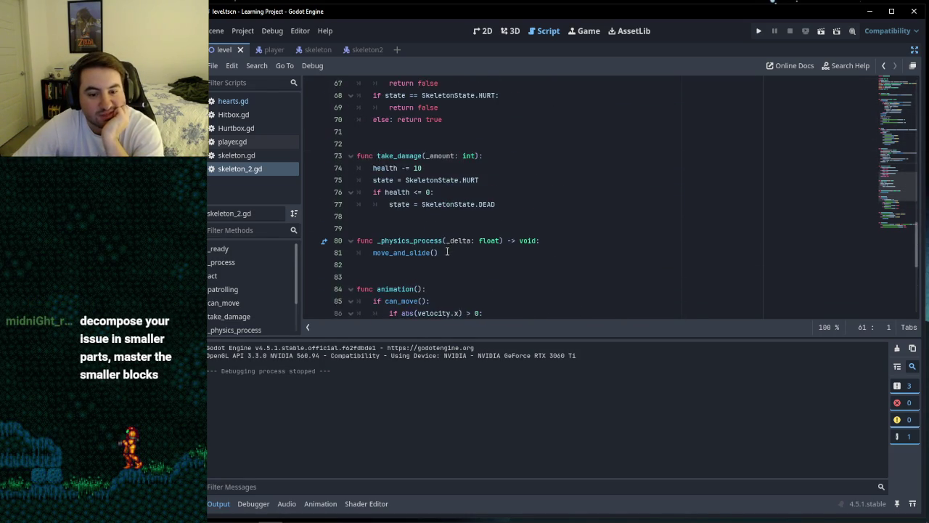
pyautogui.scroll(-7, 449, 250)
pyautogui.scroll(3, 447, 252)
pyautogui.scroll(6, 447, 252)
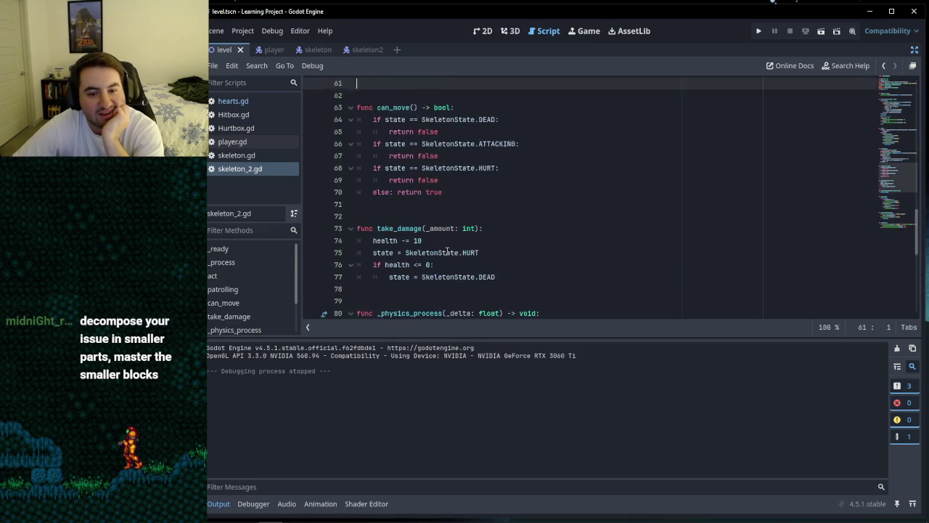
pyautogui.click(445, 252)
pyautogui.click(433, 241)
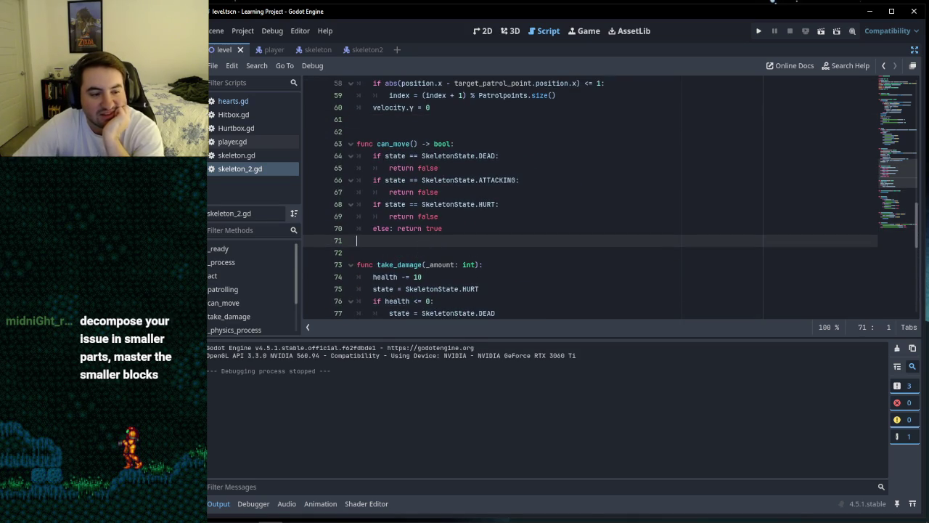
# Step: Review on_animation_finished and take_damage, then run the game to test the skeleton
pyautogui.scroll(-10, 535, 283)
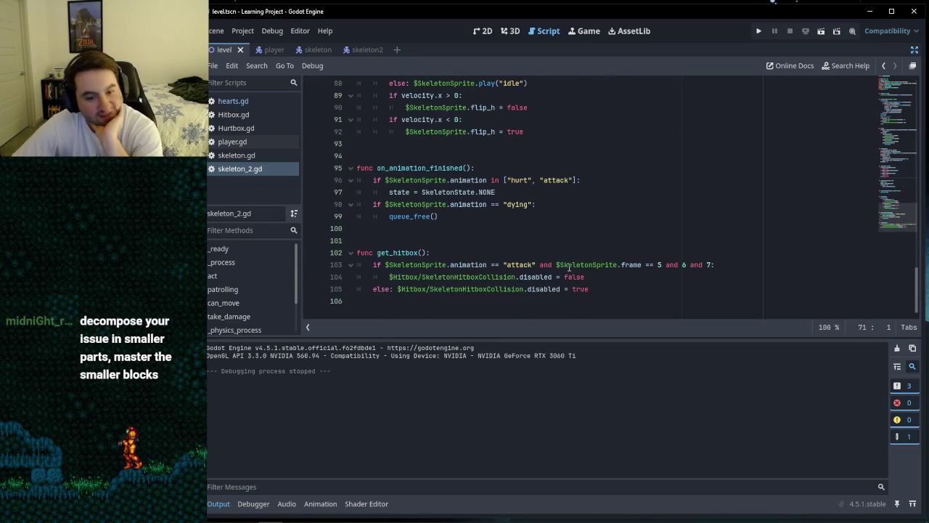
pyautogui.click(484, 242)
pyautogui.click(474, 229)
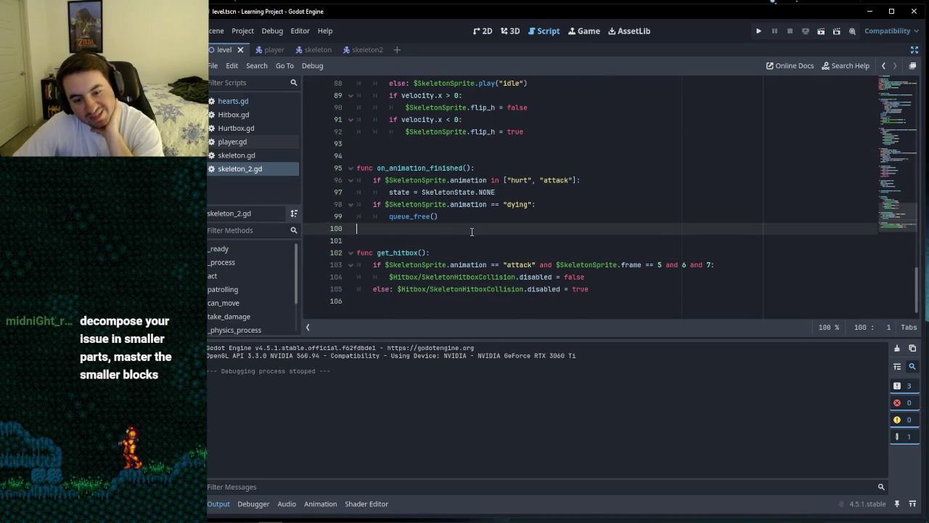
pyautogui.scroll(2, 475, 232)
pyautogui.scroll(8, 475, 234)
pyautogui.click(415, 219)
pyautogui.click(415, 217)
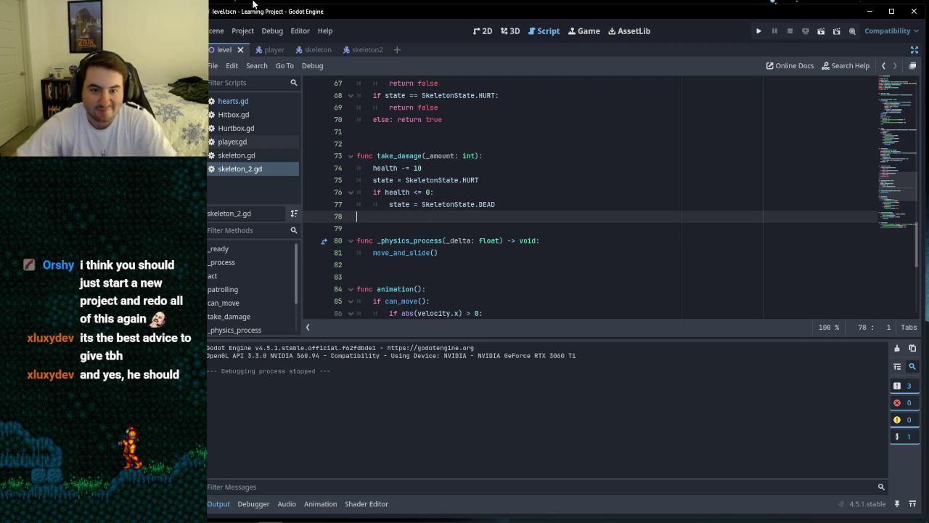
pyautogui.click(758, 32)
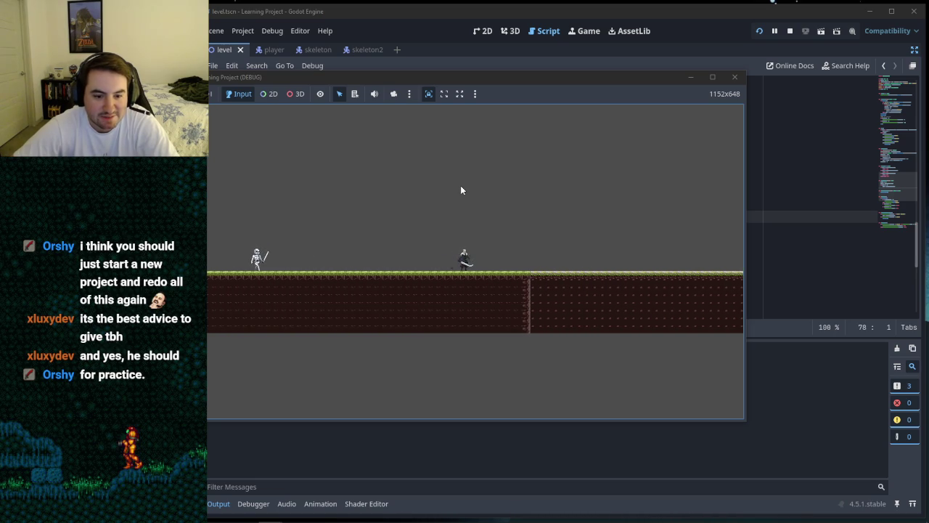
# Step: Walk and jump the player left and right across the level
pyautogui.press('Left')
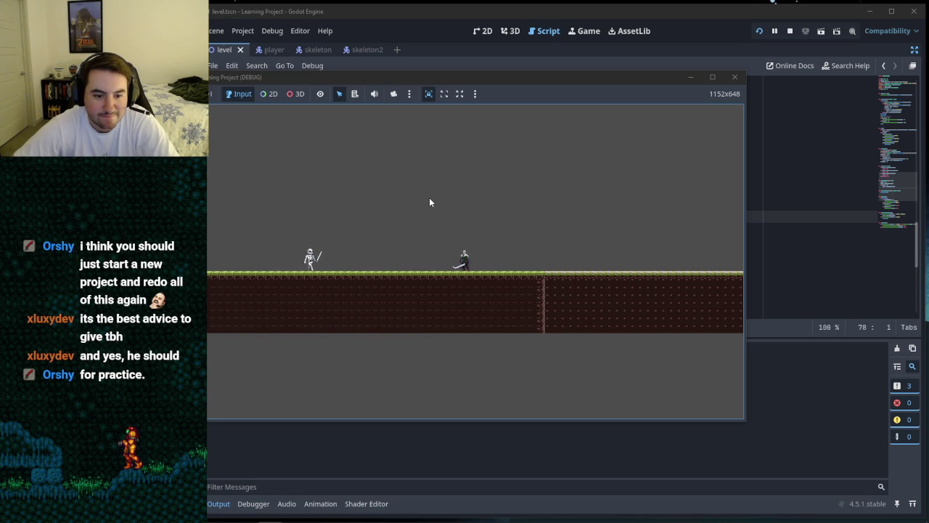
pyautogui.press('Right')
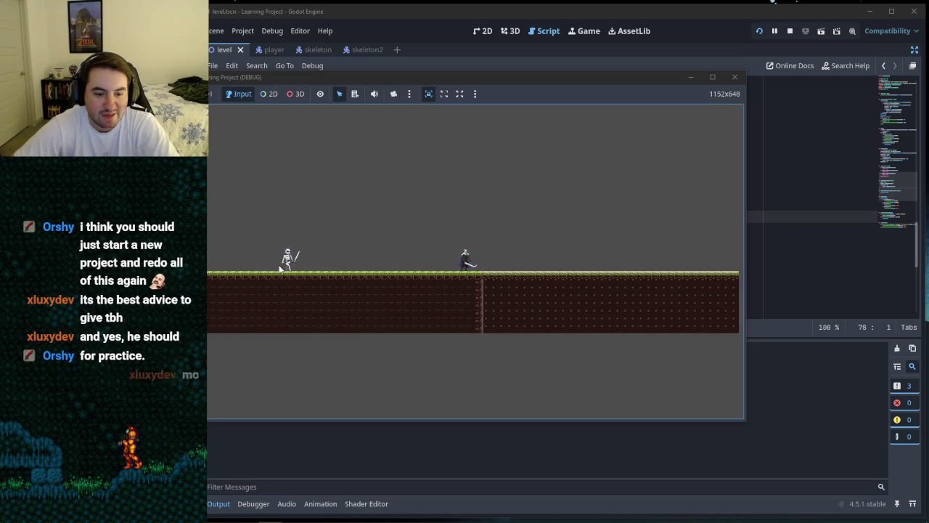
pyautogui.press('Right')
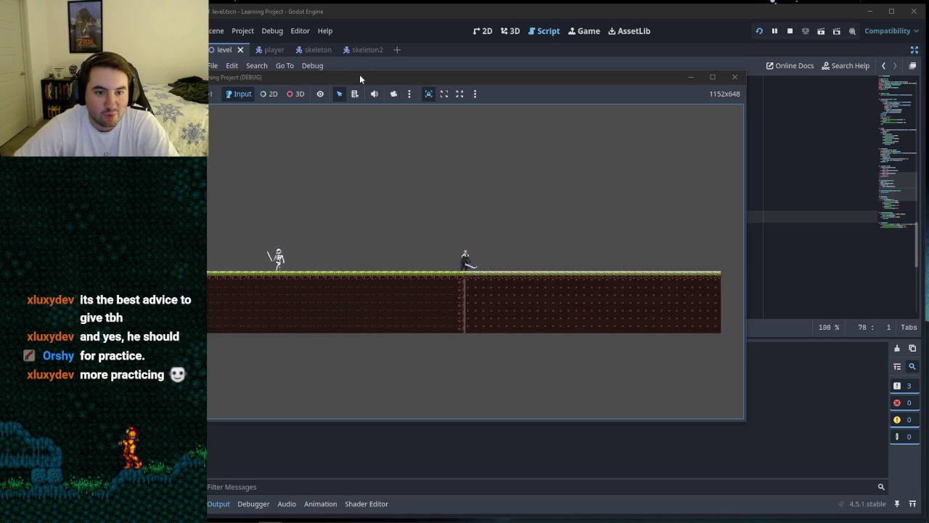
pyautogui.moveTo(360, 74); pyautogui.dragTo(406, 77)
pyautogui.press('Left')
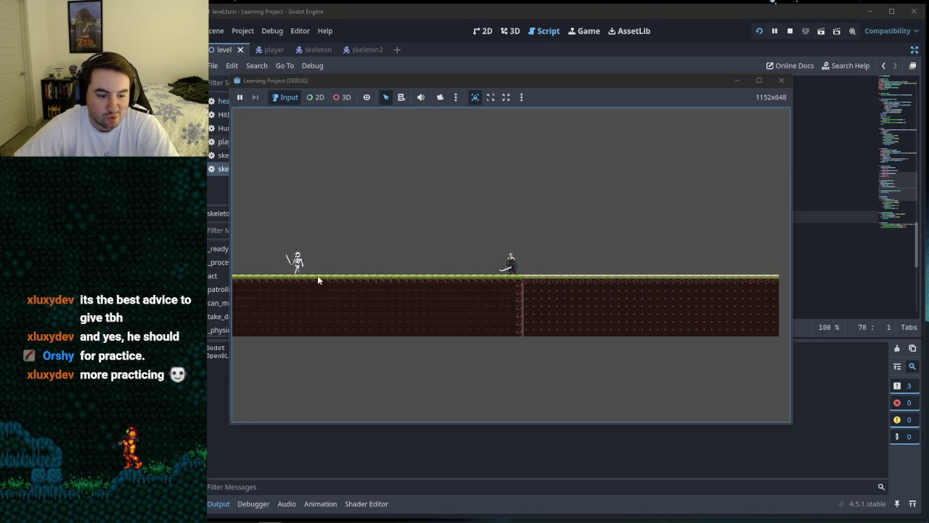
pyautogui.press('space')
pyautogui.press('Right')
pyautogui.press('space')
pyautogui.press('Left')
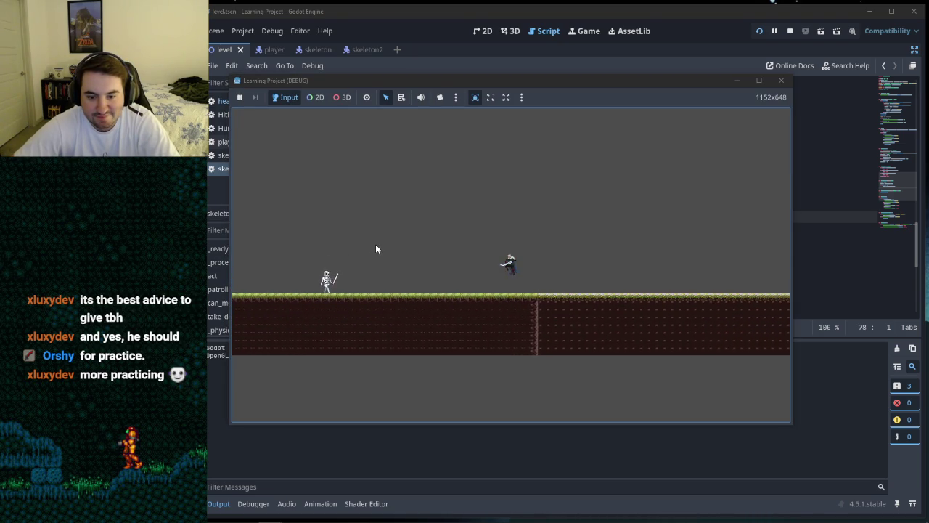
pyautogui.press('Right')
pyautogui.press('space')
pyautogui.press('space')
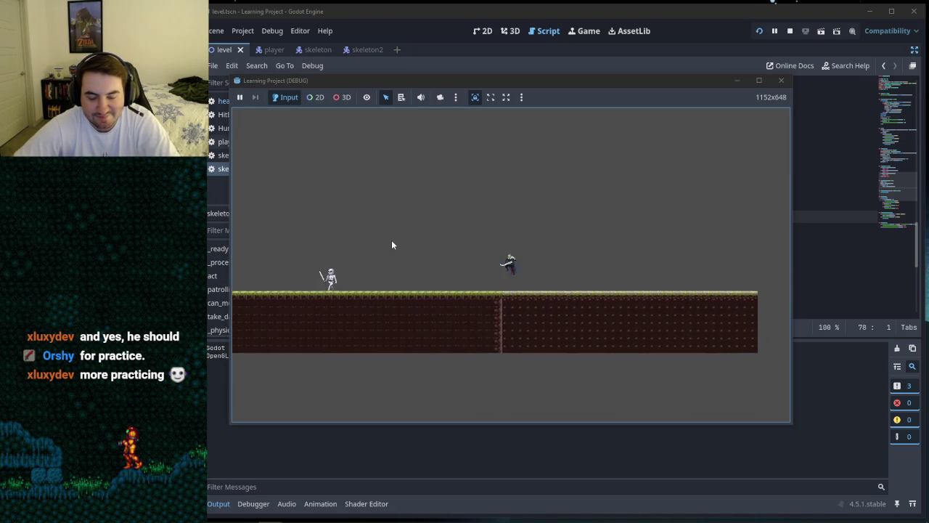
pyautogui.press('Right')
pyautogui.press('Left')
pyautogui.press('space')
pyautogui.press('Right')
pyautogui.press('space')
pyautogui.press('Left')
pyautogui.press('Right')
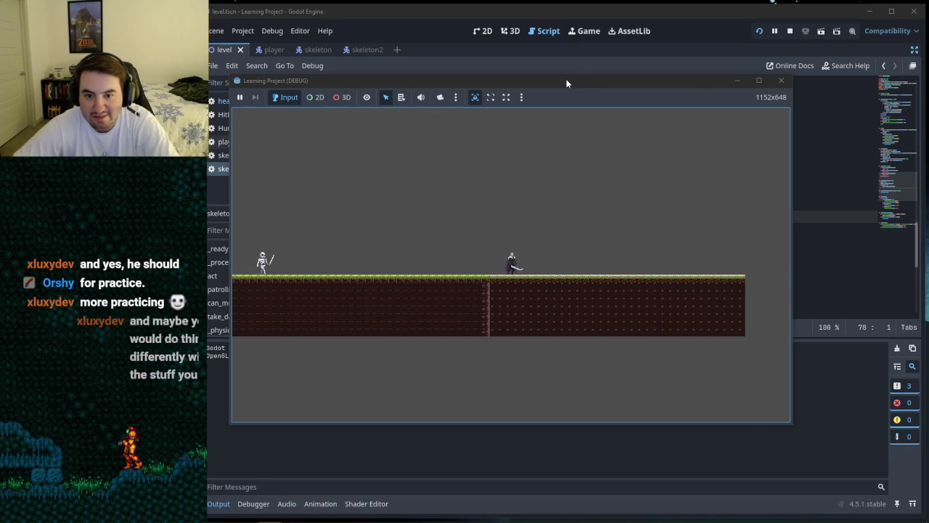
# Step: Refocus the running game, keep moving the player around, and make it attack
pyautogui.moveTo(563, 83); pyautogui.dragTo(573, 84)
pyautogui.click(553, 162)
pyautogui.press('Left')
pyautogui.press('space')
pyautogui.press('Left')
pyautogui.press('Right')
pyautogui.press('Left')
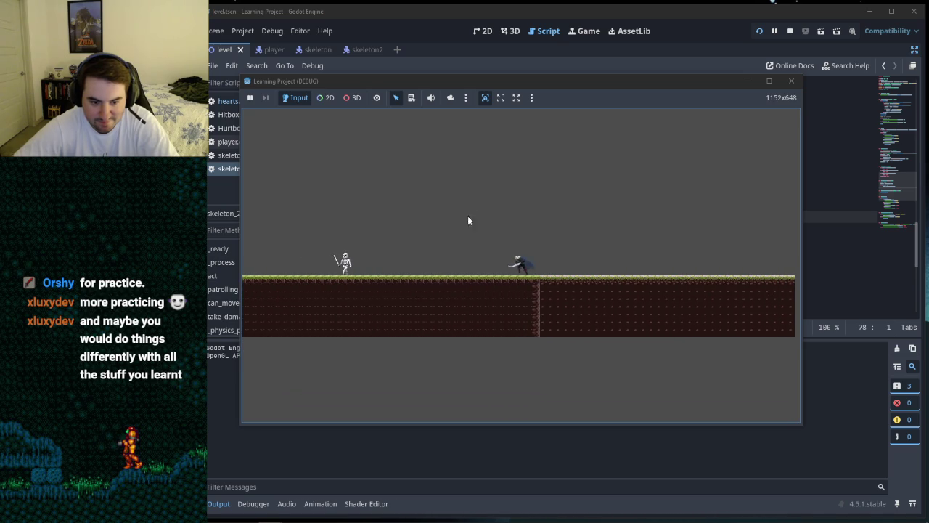
pyautogui.click(420, 295)
# Step: Fight the skeleton at close range until it dies, then close the game window
pyautogui.press('Left')
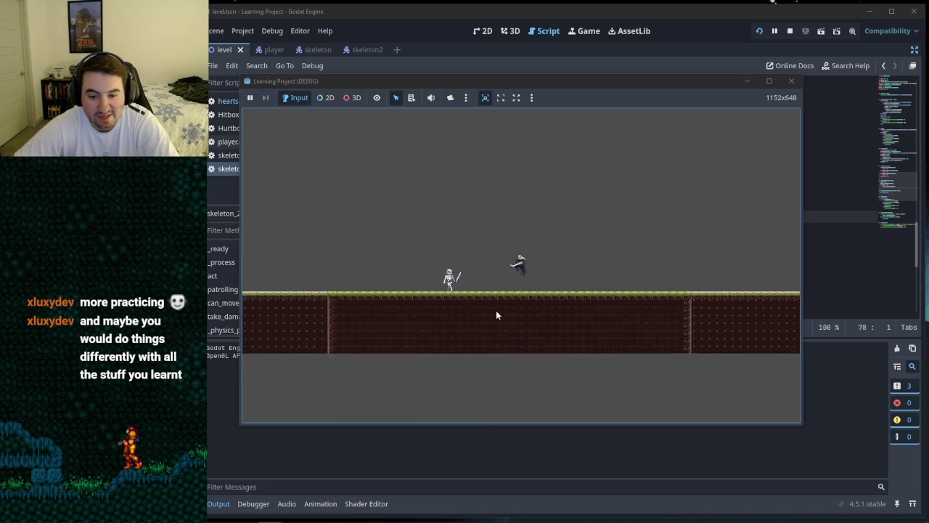
pyautogui.press('Left')
pyautogui.press('Right')
pyautogui.press('Left')
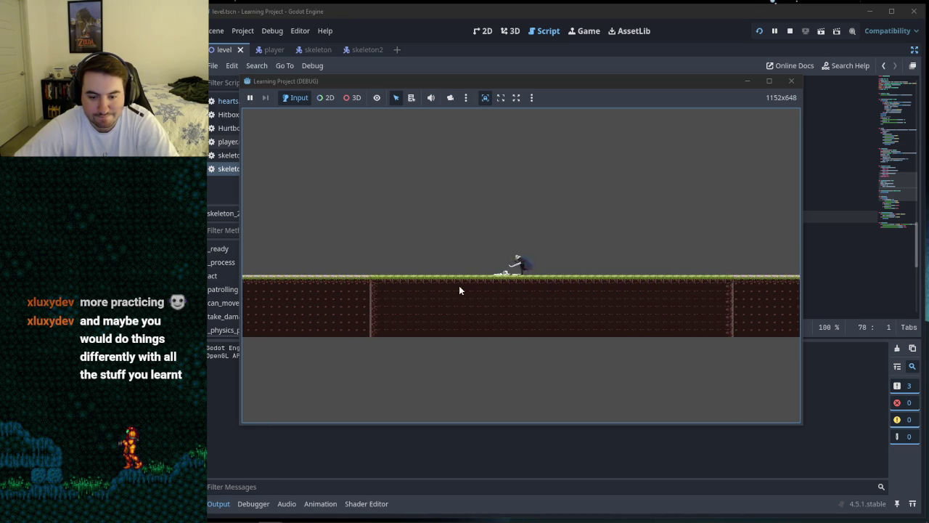
pyautogui.press('Left')
pyautogui.press('Left')
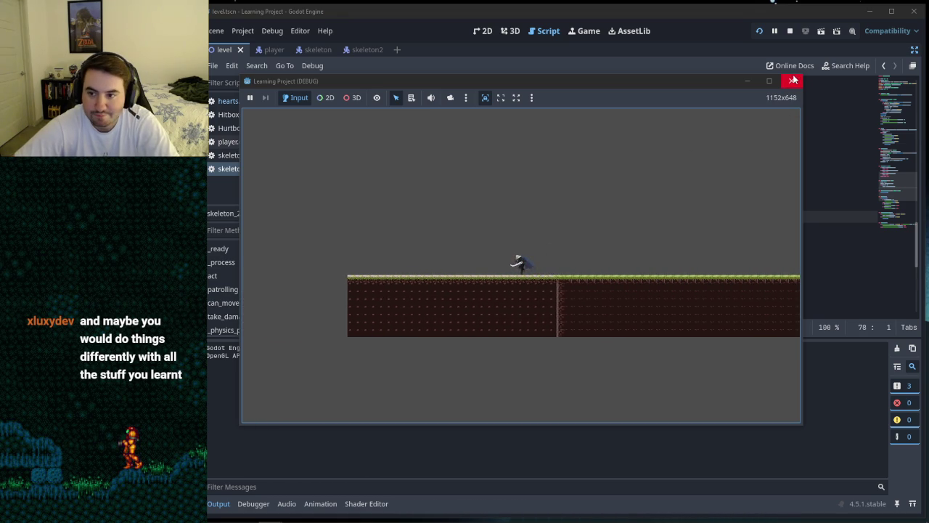
pyautogui.click(792, 83)
pyautogui.click(451, 268)
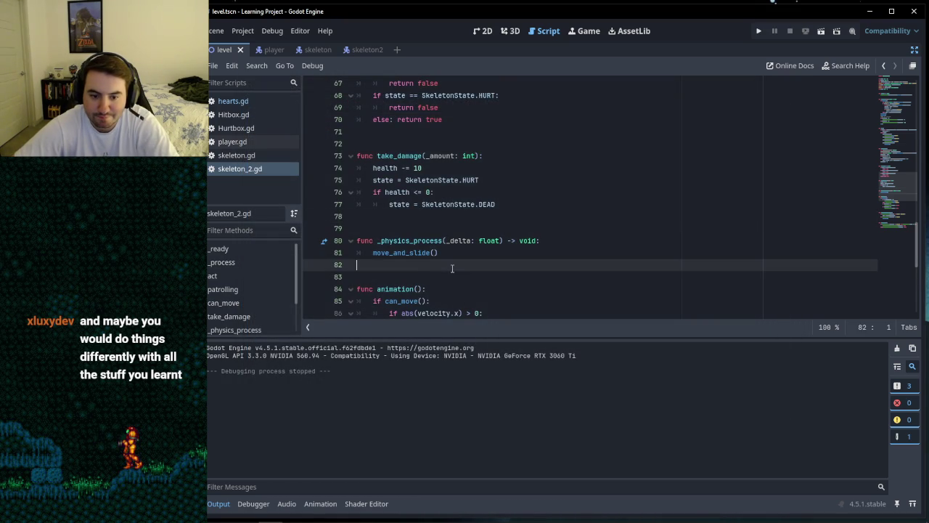
# Step: Move the caret from the empty lines near 78 up to lines 11–12 of skeleton_2.gd
pyautogui.click(414, 276)
pyautogui.press('Up')
pyautogui.click(419, 228)
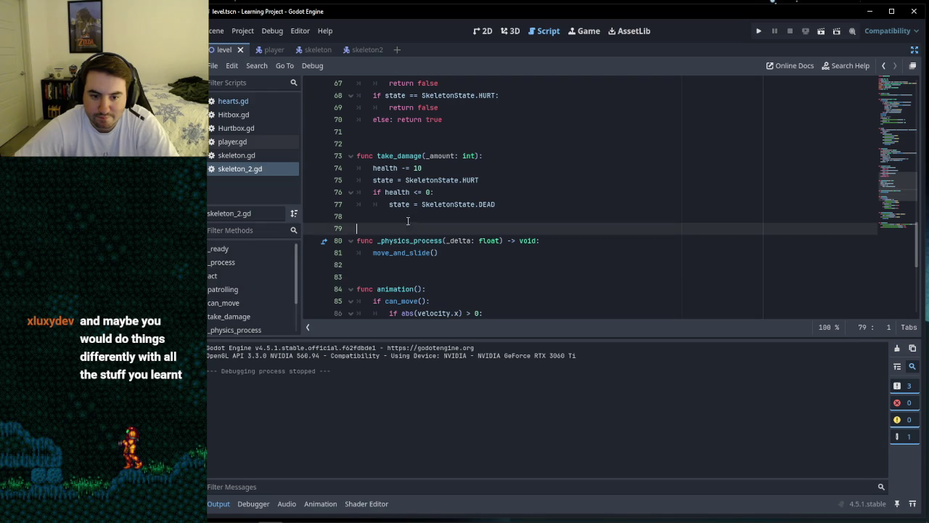
pyautogui.press('Up')
pyautogui.scroll(20, 470, 238)
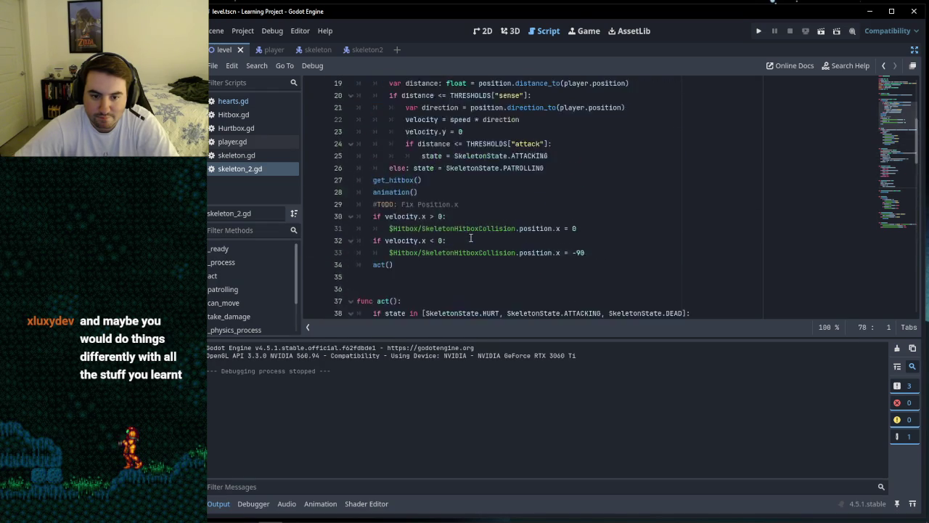
pyautogui.click(421, 215)
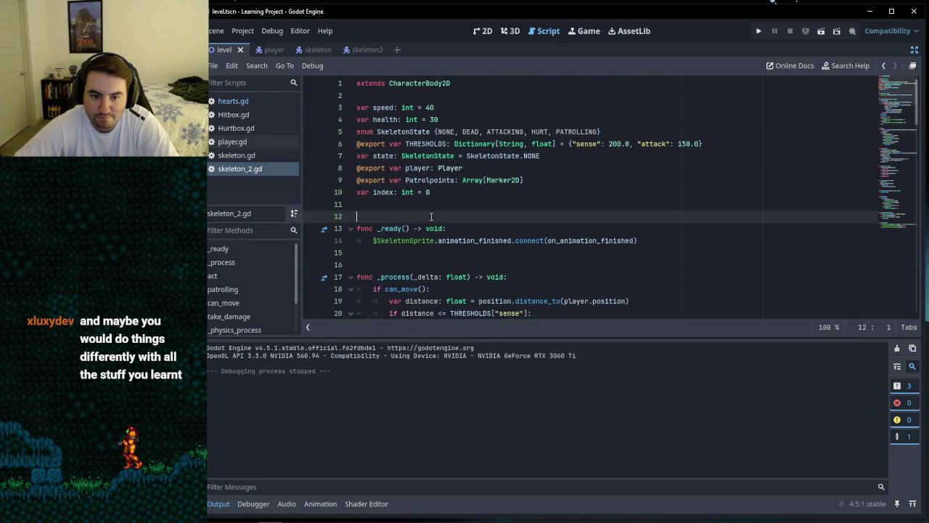
pyautogui.click(408, 204)
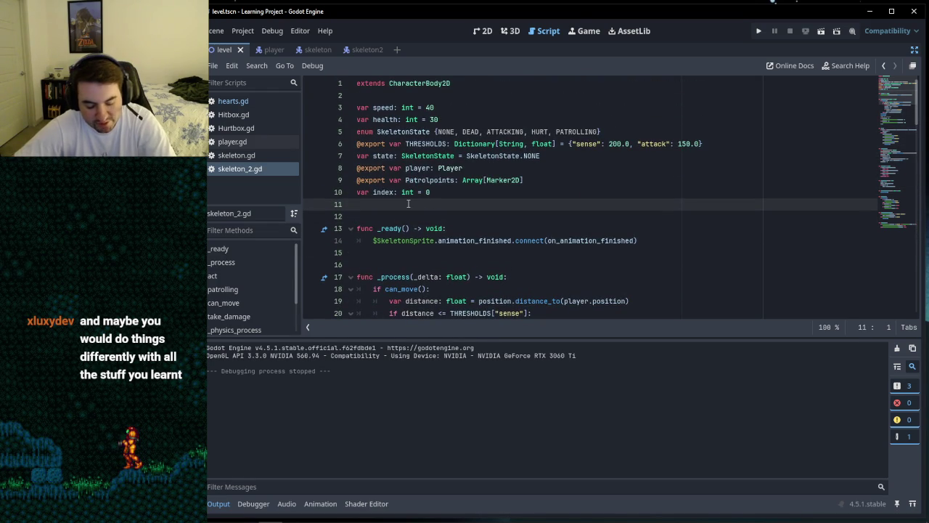
# Step: Scroll up and down through skeleton_2.gd, returning the caret to empty line 12
pyautogui.scroll(-4, 501, 222)
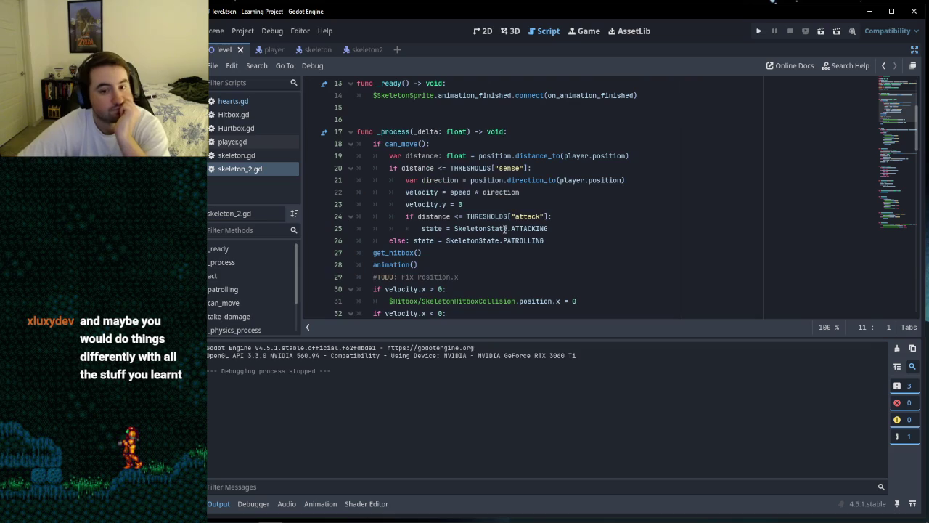
pyautogui.scroll(-5, 527, 204)
pyautogui.scroll(7, 527, 204)
pyautogui.scroll(-4, 527, 204)
pyautogui.scroll(2, 527, 203)
pyautogui.scroll(-14, 527, 204)
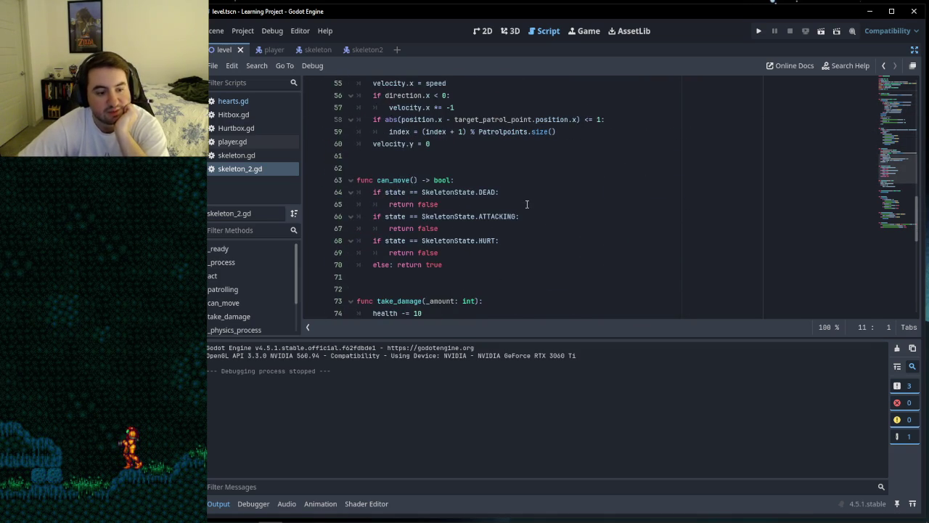
pyautogui.scroll(-11, 527, 204)
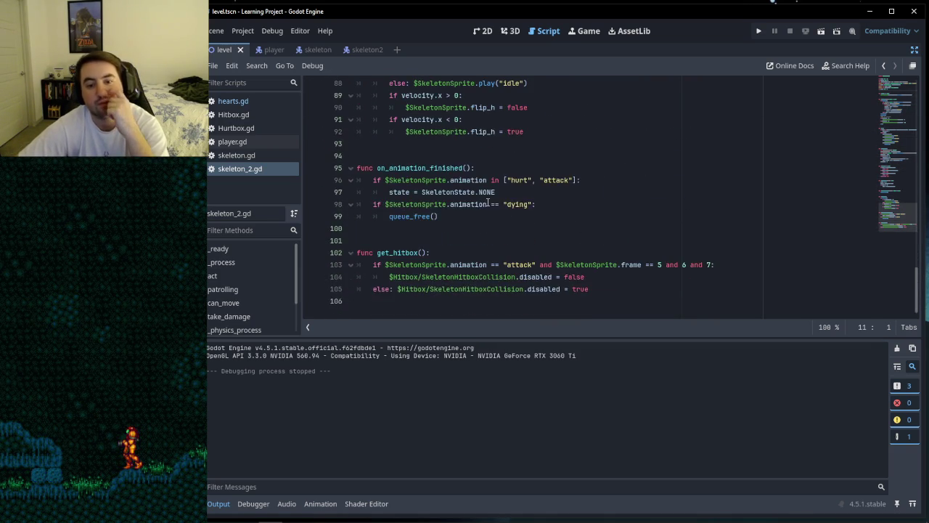
pyautogui.scroll(20, 488, 204)
pyautogui.scroll(3, 545, 225)
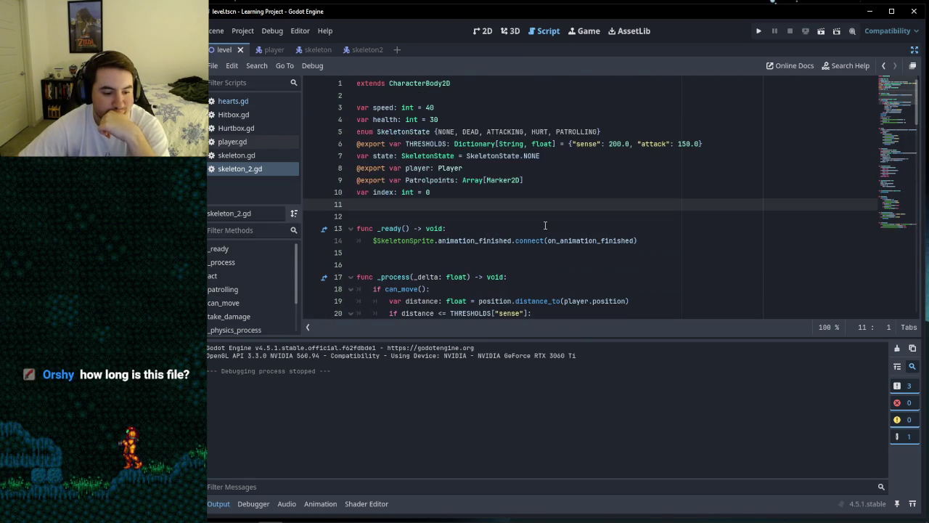
pyautogui.click(409, 216)
# Step: Scroll the script again and set the caret on the empty lines around 82 and 78
pyautogui.scroll(-15, 450, 219)
pyautogui.scroll(4, 492, 221)
pyautogui.scroll(-10, 491, 220)
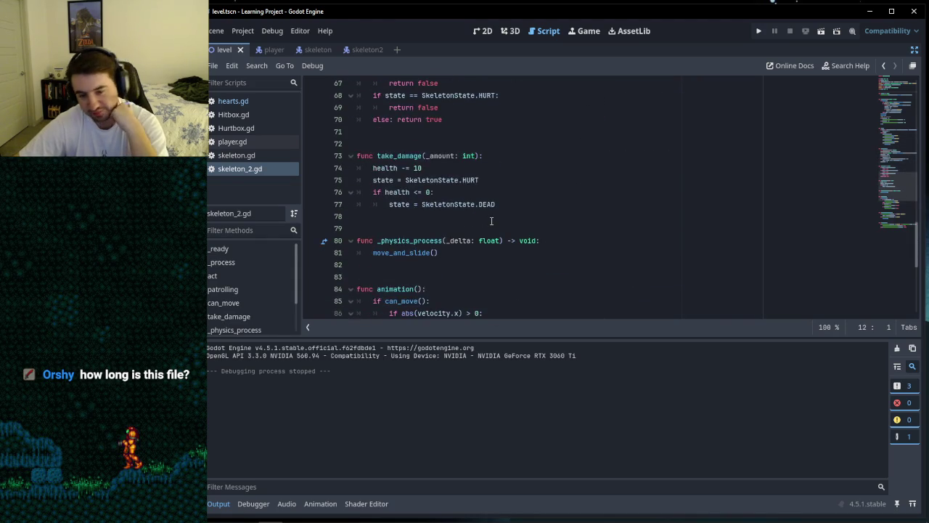
pyautogui.scroll(-7, 491, 221)
pyautogui.scroll(5, 491, 221)
pyautogui.click(418, 193)
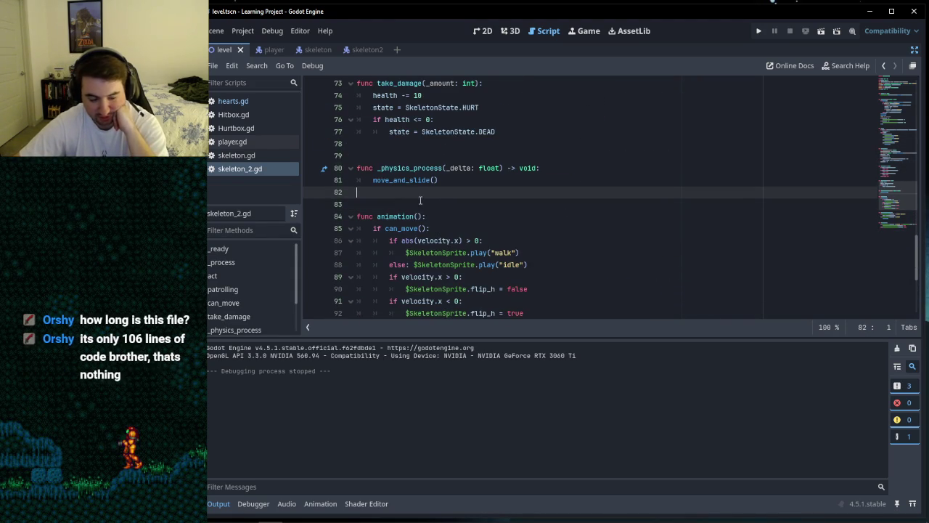
pyautogui.press('Up')
pyautogui.press('Up')
pyautogui.press('Up')
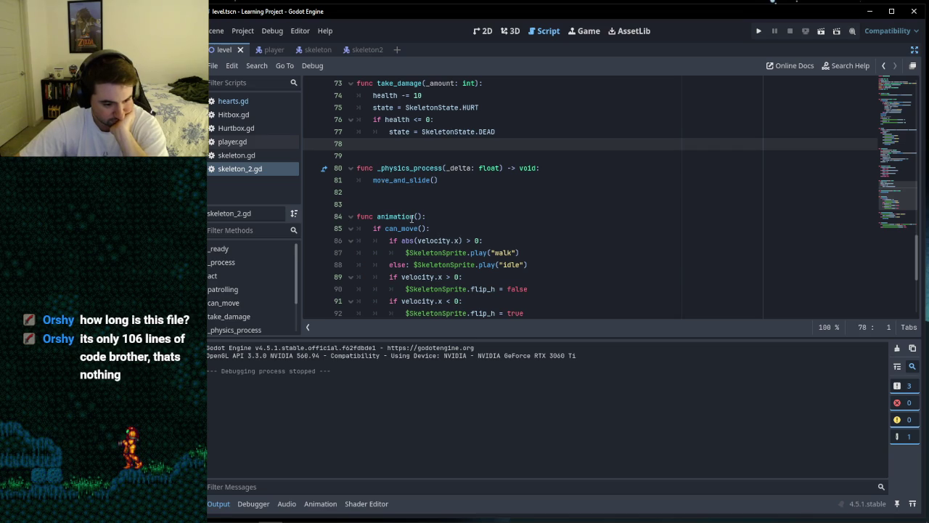
pyautogui.click(384, 149)
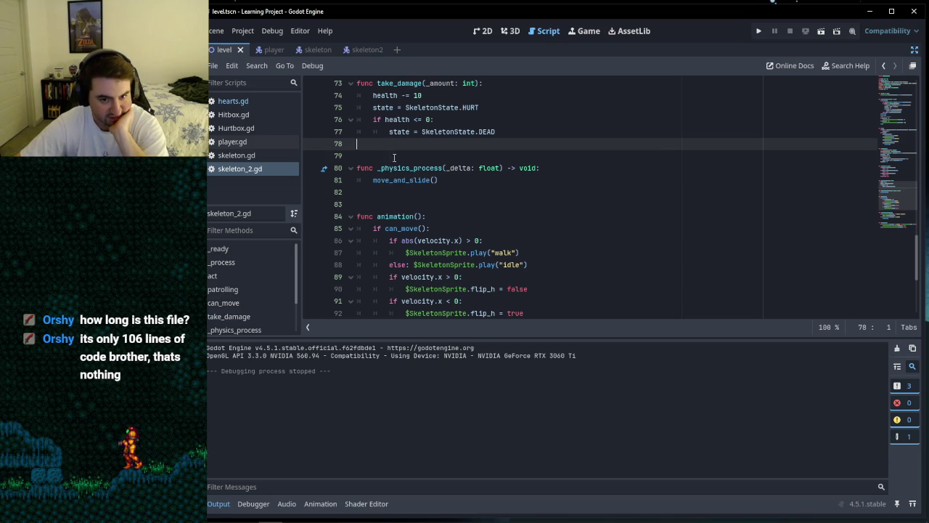
pyautogui.scroll(-5, 465, 208)
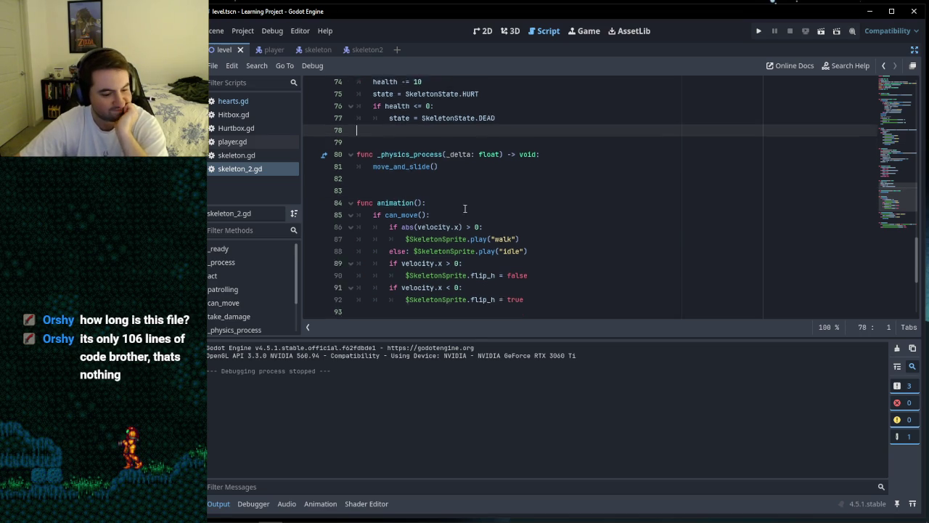
pyautogui.scroll(12, 472, 214)
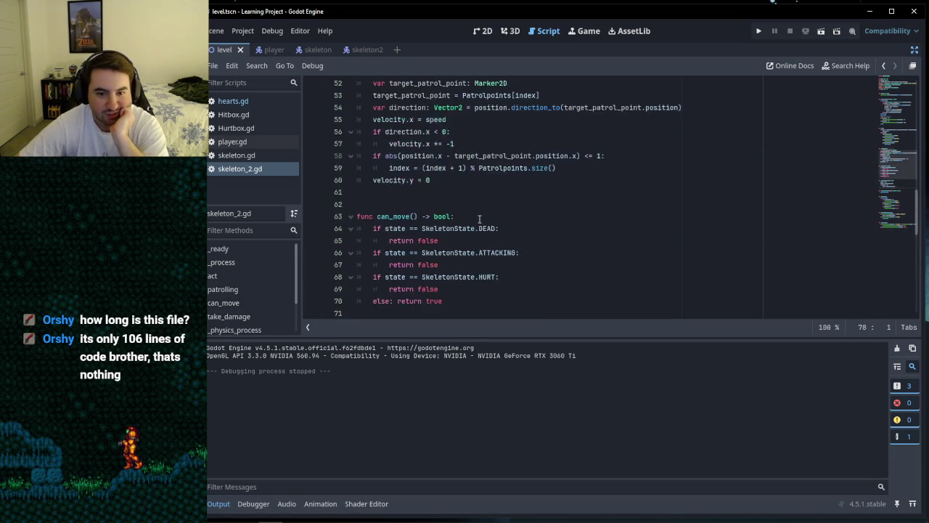
pyautogui.scroll(1, 479, 219)
# Step: Put the caret on the blank line after act() near line 35 and run the project
pyautogui.click(452, 238)
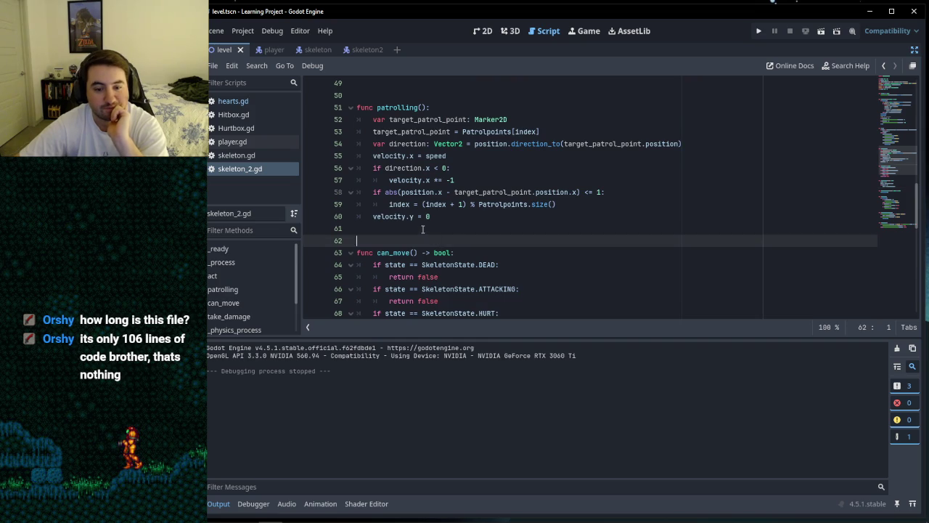
pyautogui.click(451, 228)
pyautogui.scroll(2, 450, 228)
pyautogui.scroll(1, 450, 227)
pyautogui.scroll(-1, 450, 228)
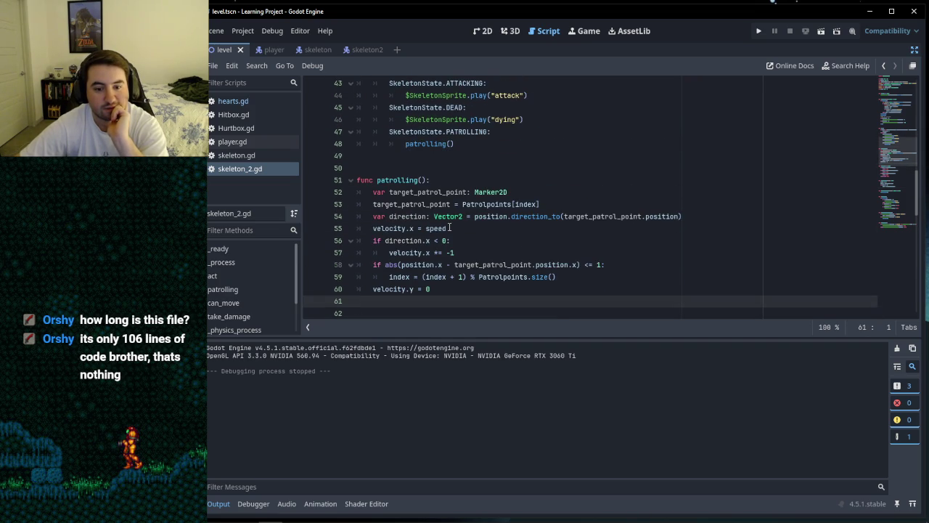
pyautogui.scroll(6, 450, 228)
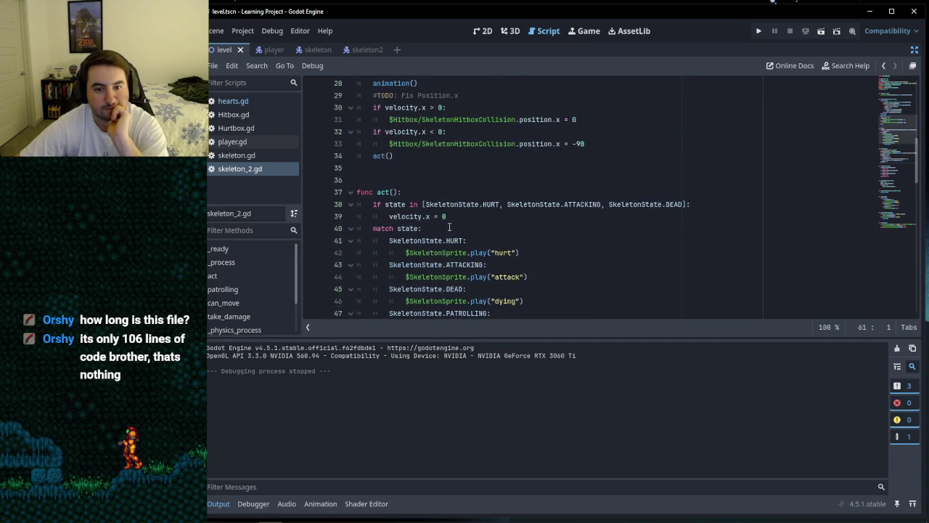
pyautogui.click(418, 214)
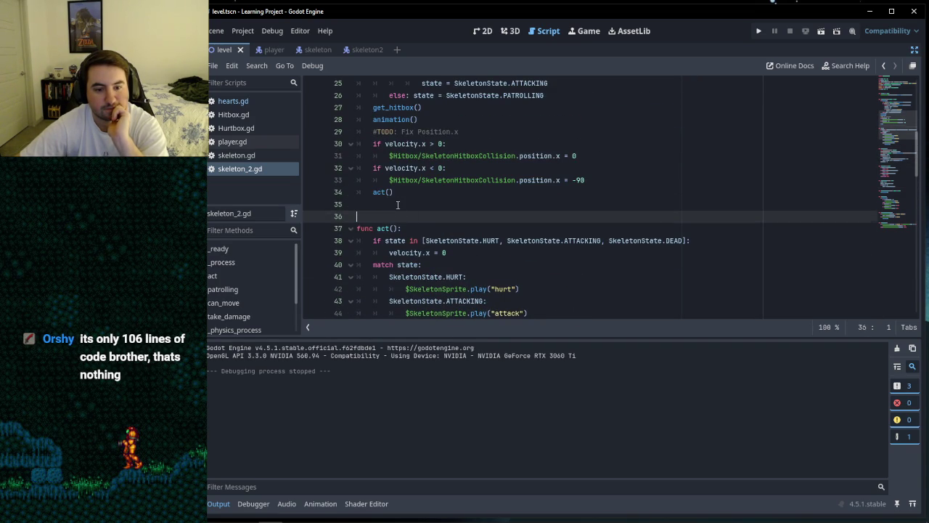
pyautogui.click(430, 203)
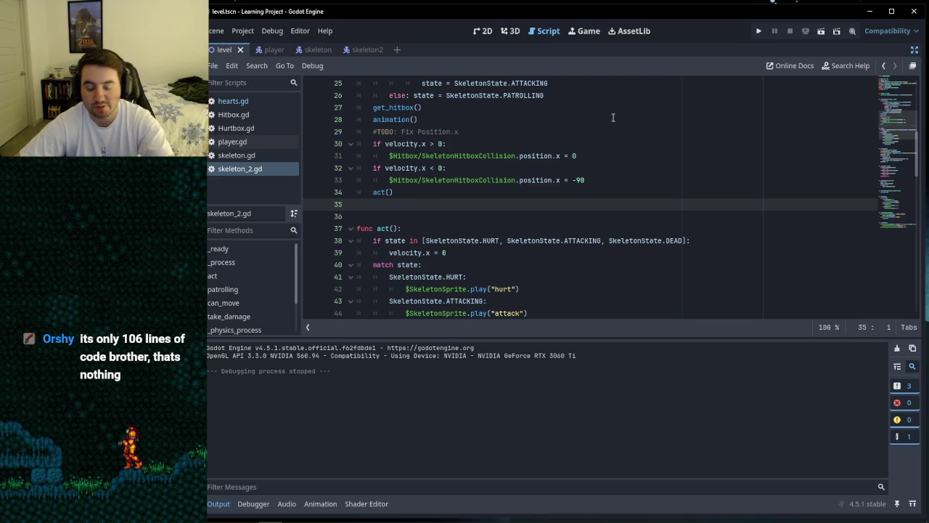
pyautogui.click(759, 30)
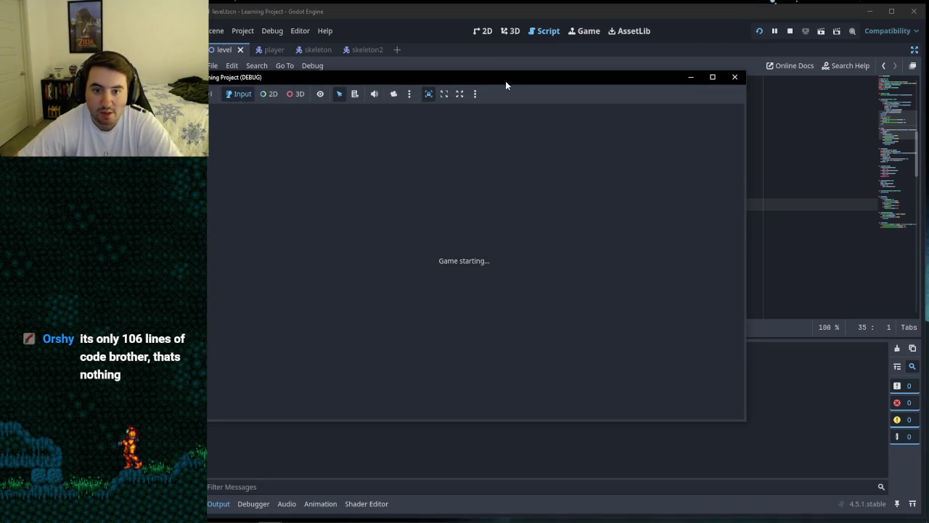
# Step: Walk the player right and back across the level, jumping along the way
pyautogui.moveTo(453, 80); pyautogui.dragTo(509, 83)
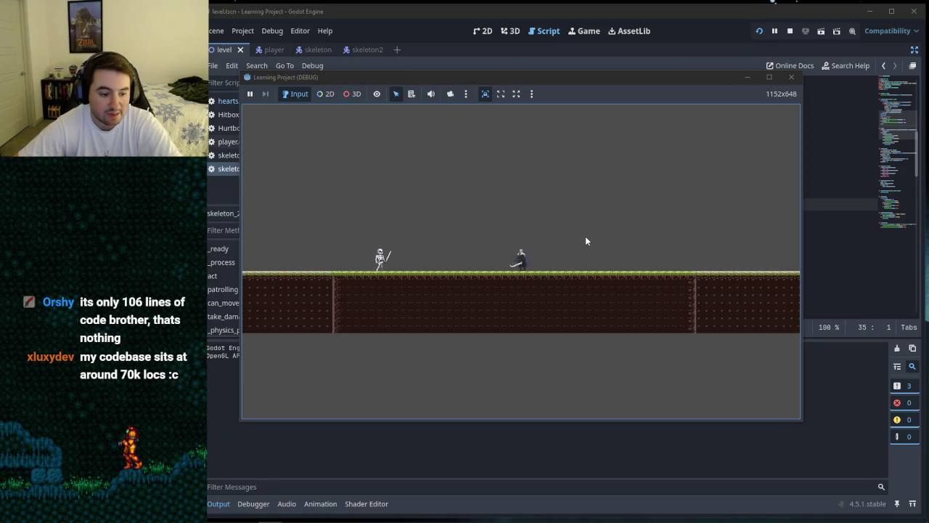
pyautogui.press('Right')
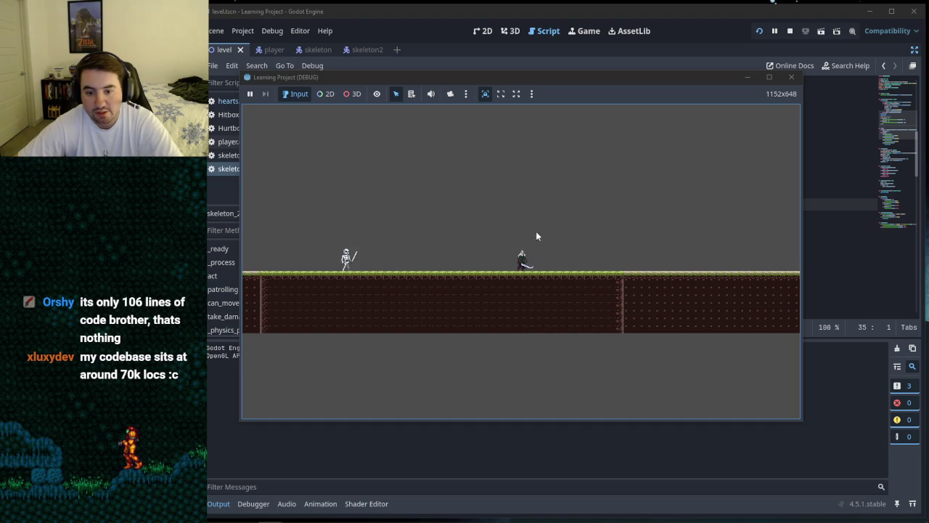
pyautogui.press('Right')
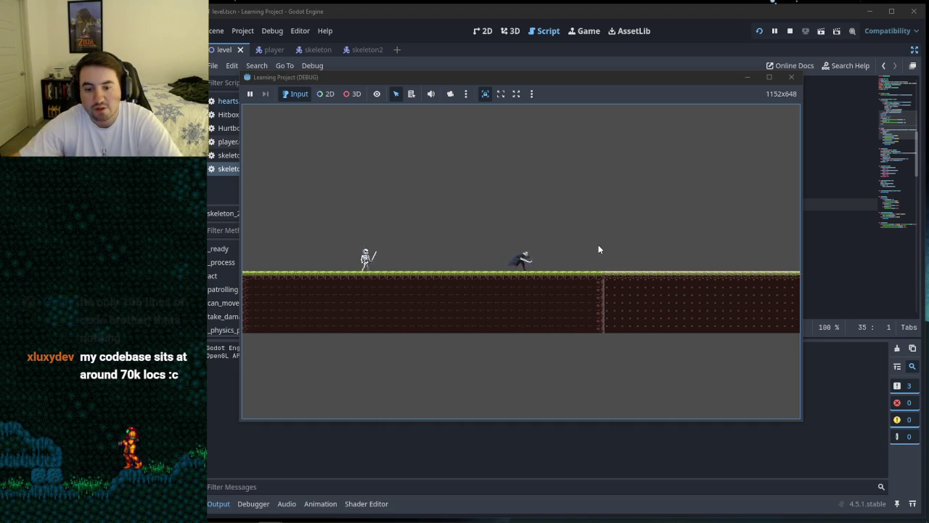
pyautogui.press('space')
pyautogui.press('Left')
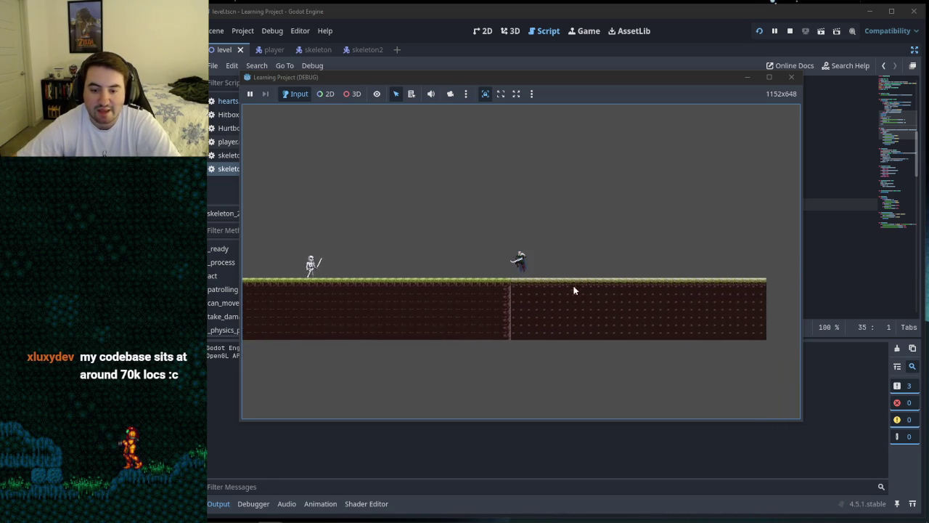
pyautogui.press('Right')
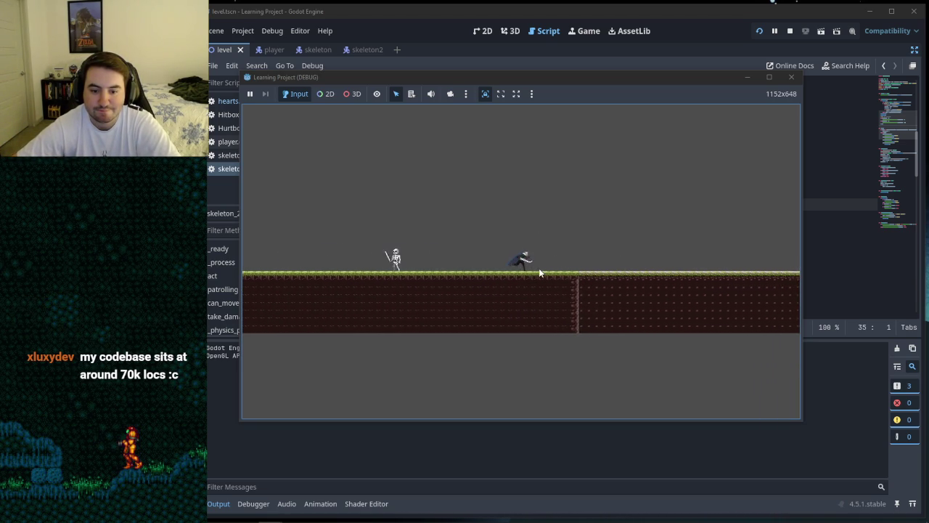
pyautogui.press('Left')
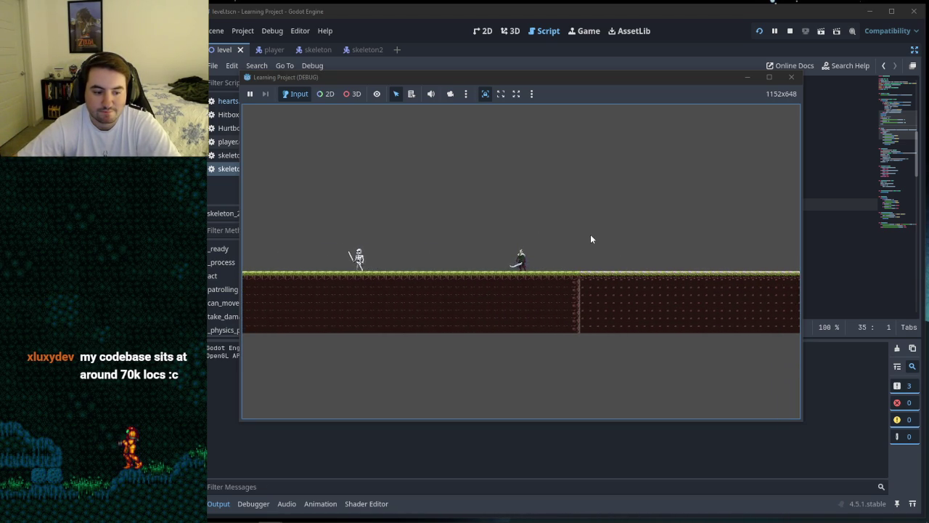
pyautogui.press('Right')
pyautogui.press('Right')
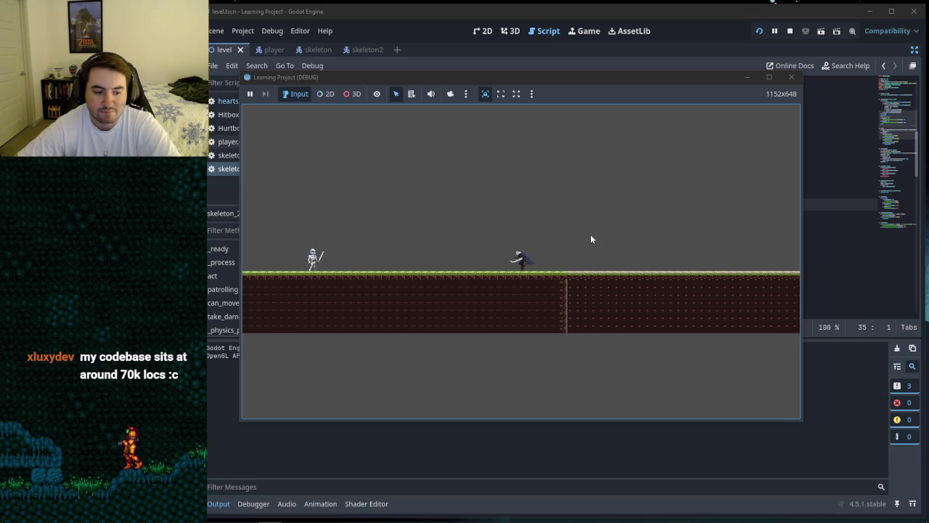
pyautogui.press('Left')
pyautogui.press('Right')
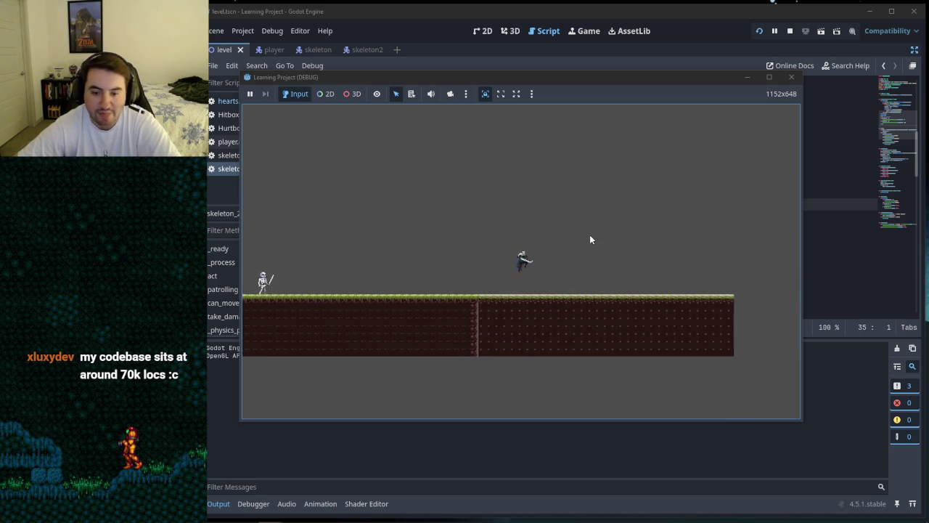
pyautogui.press('space')
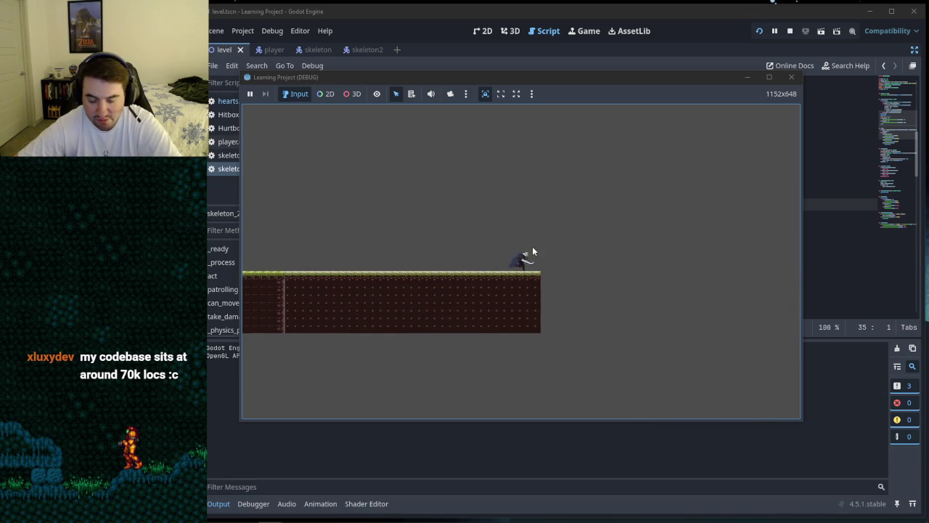
# Step: Run and jump the player left toward the patrolling skeleton, then close the game window
pyautogui.press('Left')
pyautogui.press('Left')
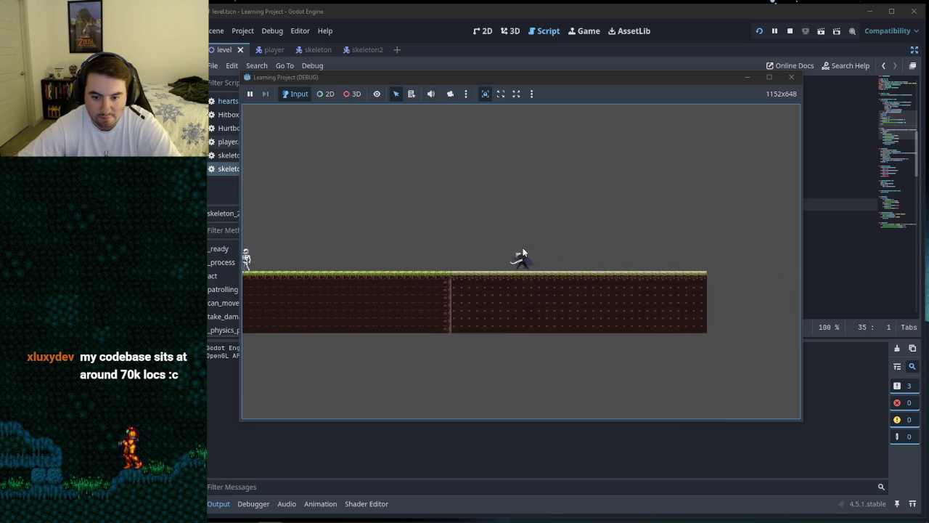
pyautogui.press('Right')
pyautogui.press('space')
pyautogui.press('Left')
pyautogui.press('Right')
pyautogui.press('Left')
pyautogui.press('space')
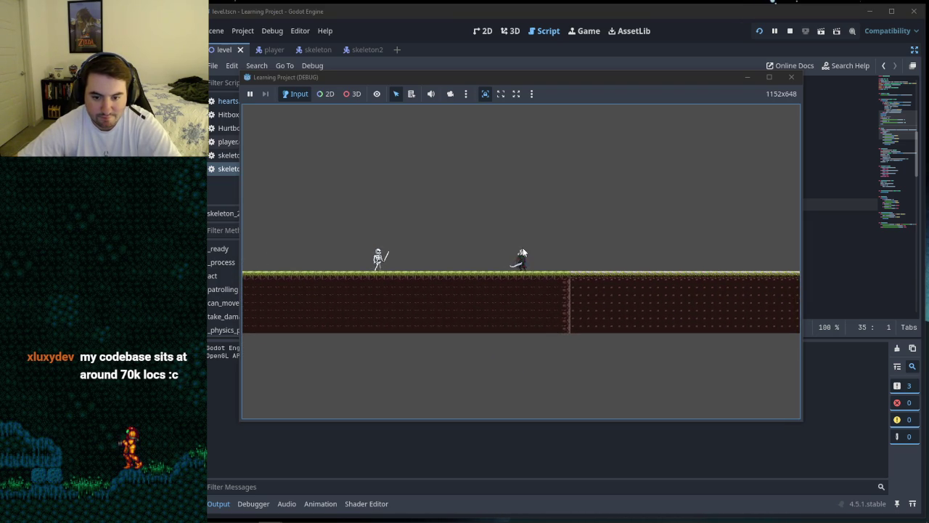
pyautogui.press('Left')
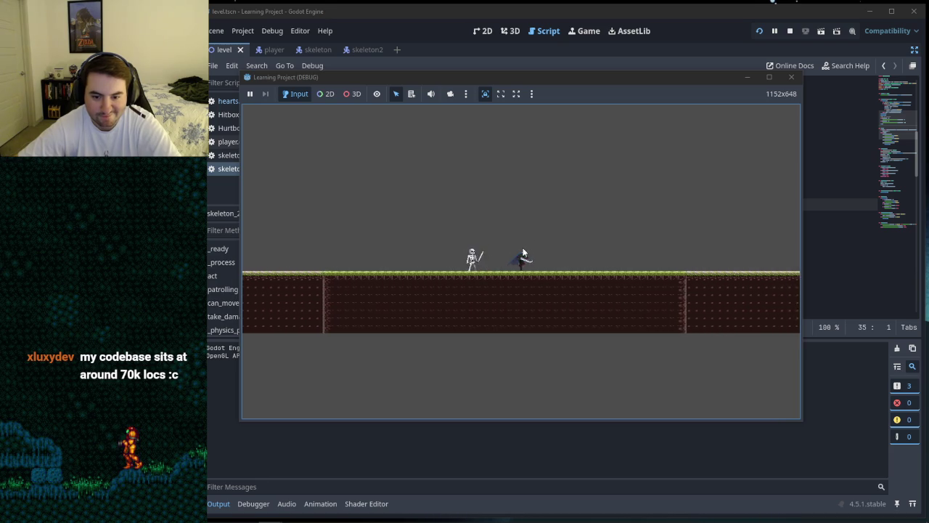
pyautogui.click(791, 77)
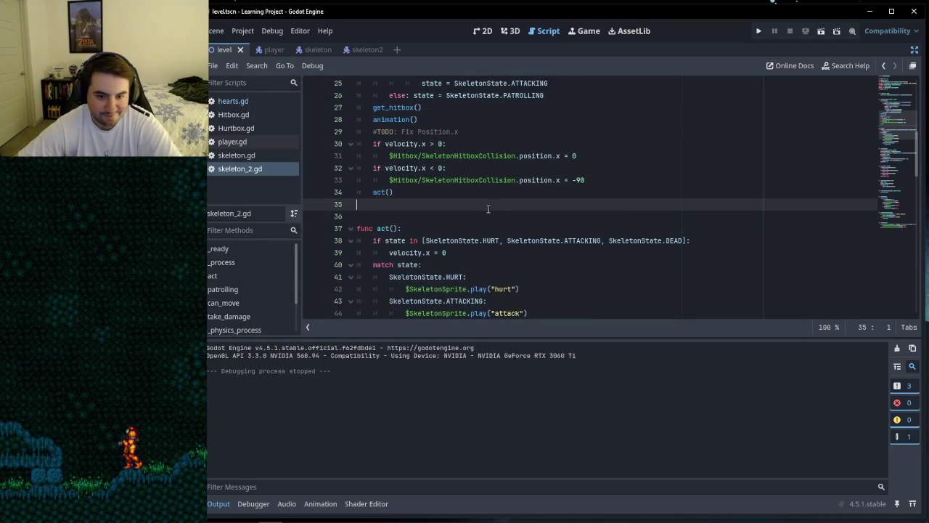
pyautogui.click(400, 215)
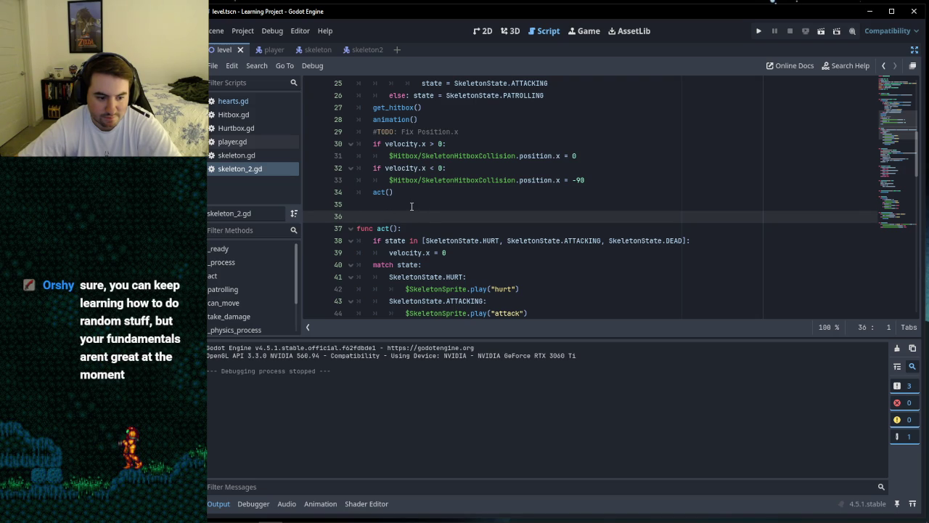
pyautogui.moveTo(407, 204); pyautogui.dragTo(342, 169)
pyautogui.click(377, 192)
pyautogui.click(398, 204)
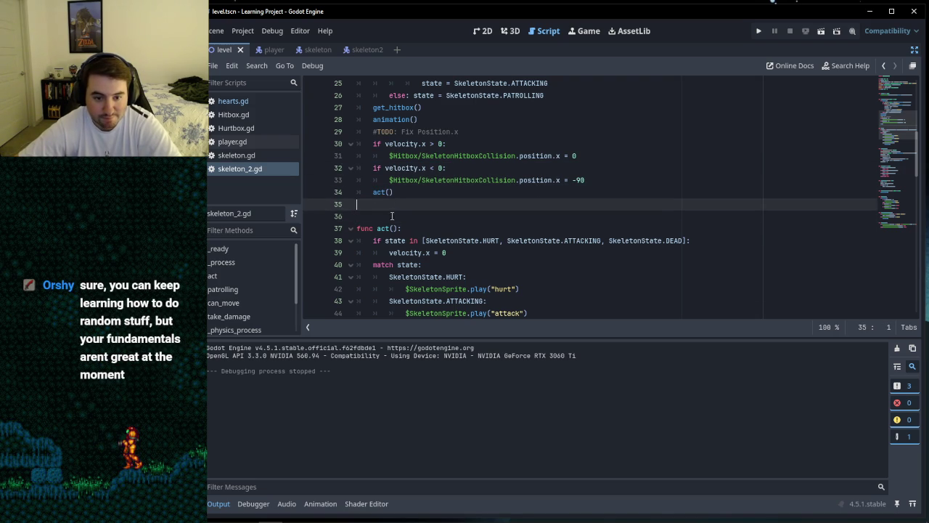
pyautogui.click(379, 213)
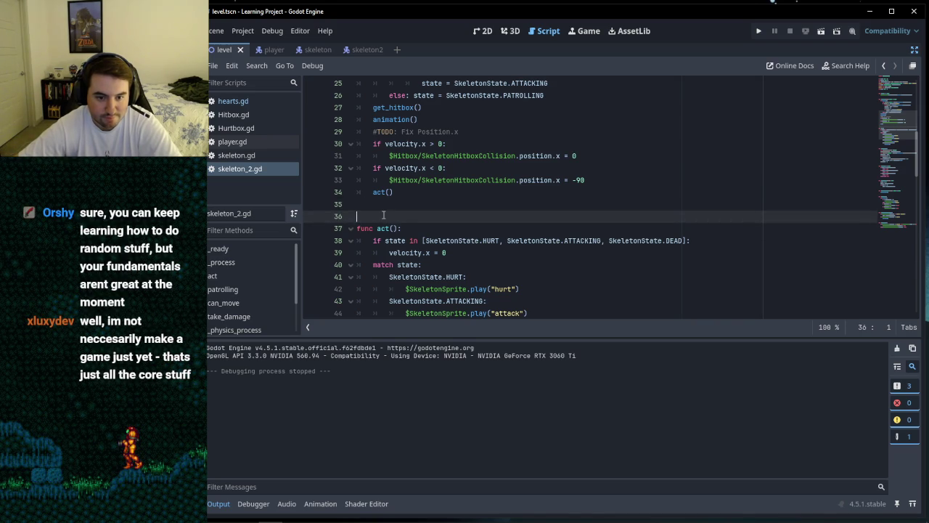
pyautogui.scroll(6, 384, 214)
pyautogui.scroll(3, 392, 215)
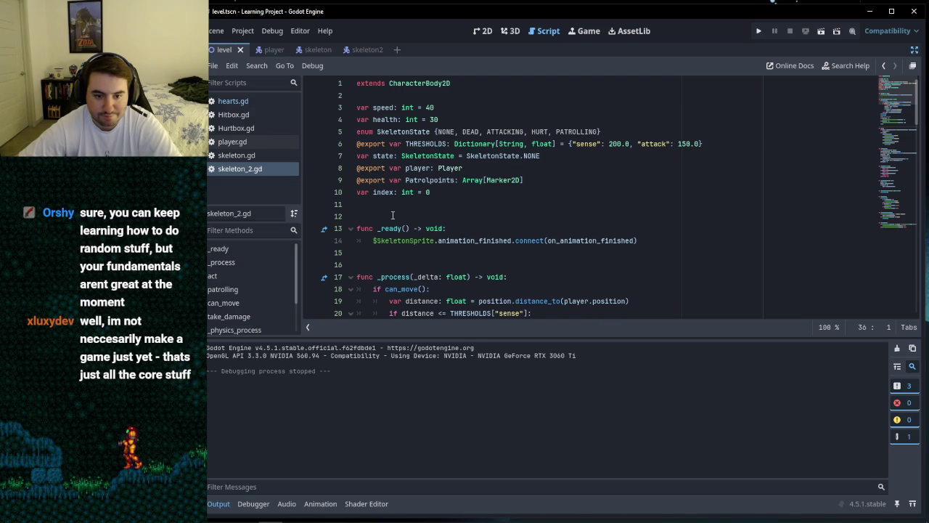
pyautogui.click(392, 216)
pyautogui.scroll(-3, 392, 218)
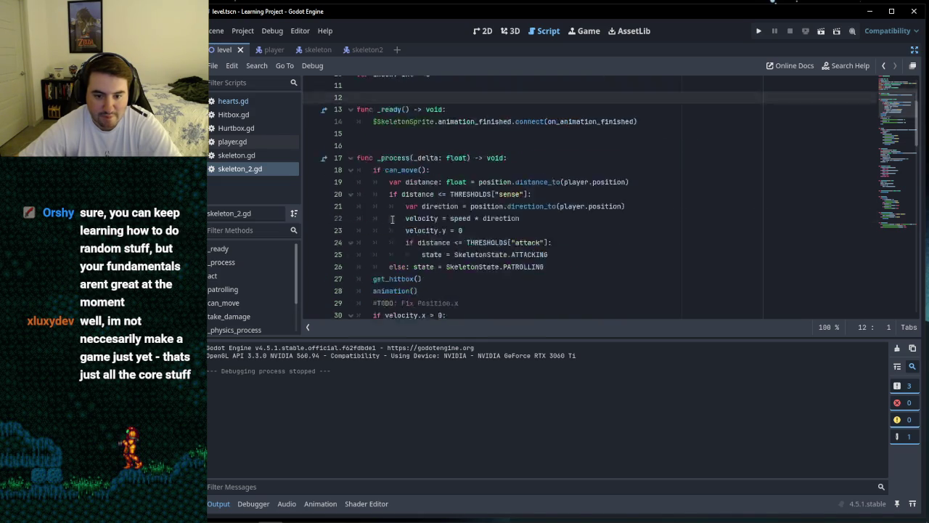
pyautogui.scroll(-10, 391, 218)
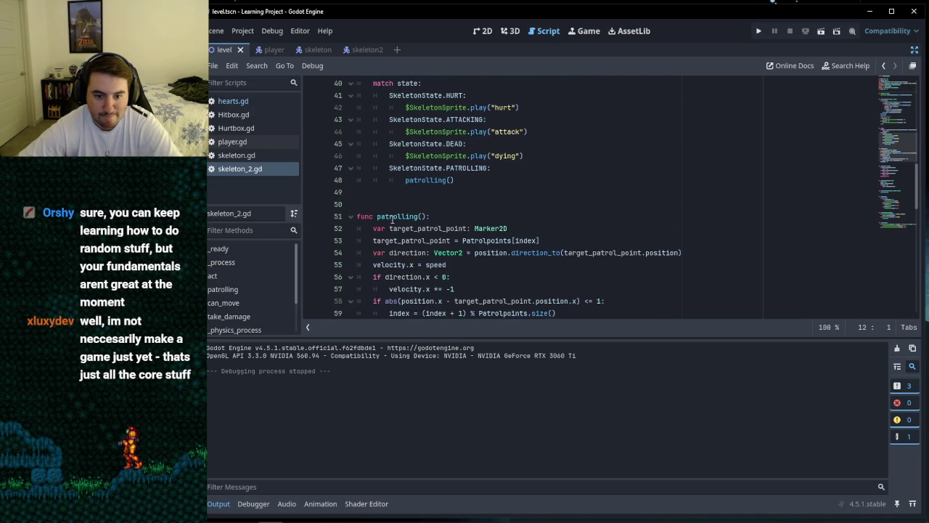
pyautogui.scroll(-4, 412, 220)
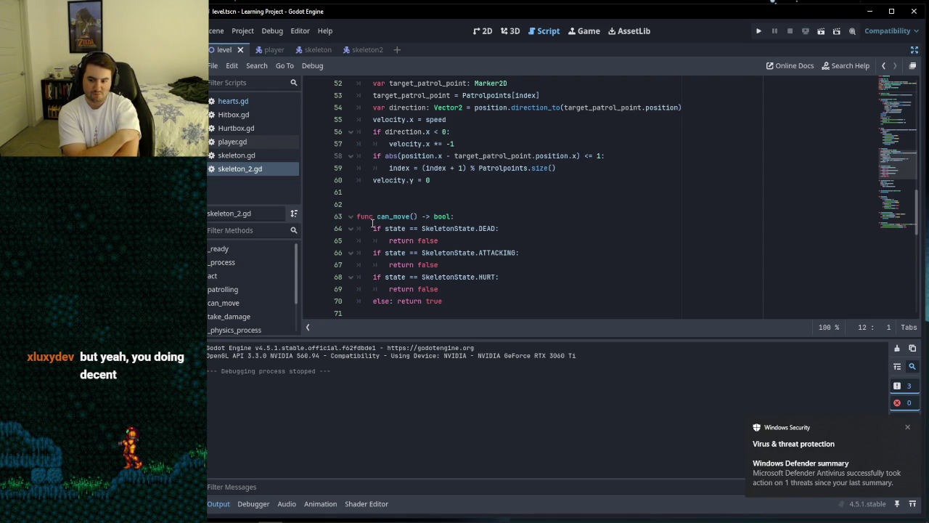
# Step: Dismiss the Windows Security virus notification and open then close the hidden tray icons
pyautogui.click(907, 427)
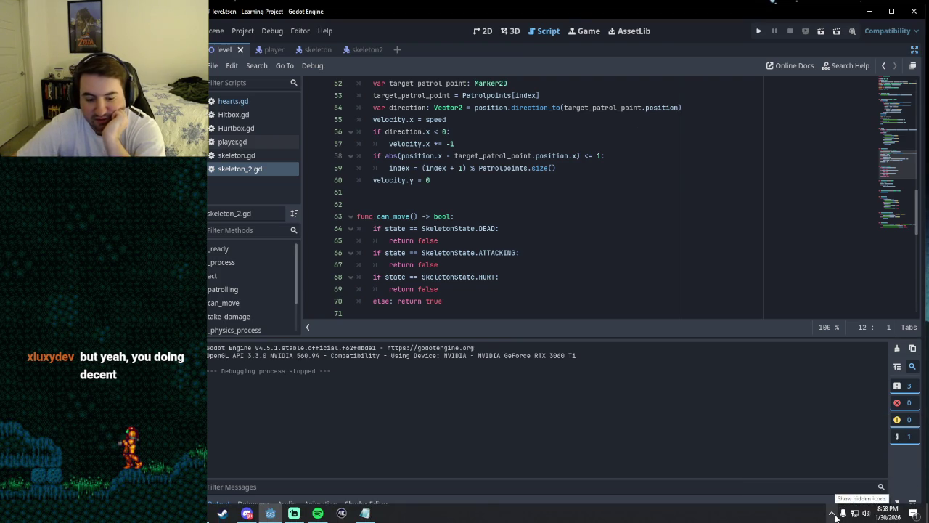
pyautogui.click(832, 514)
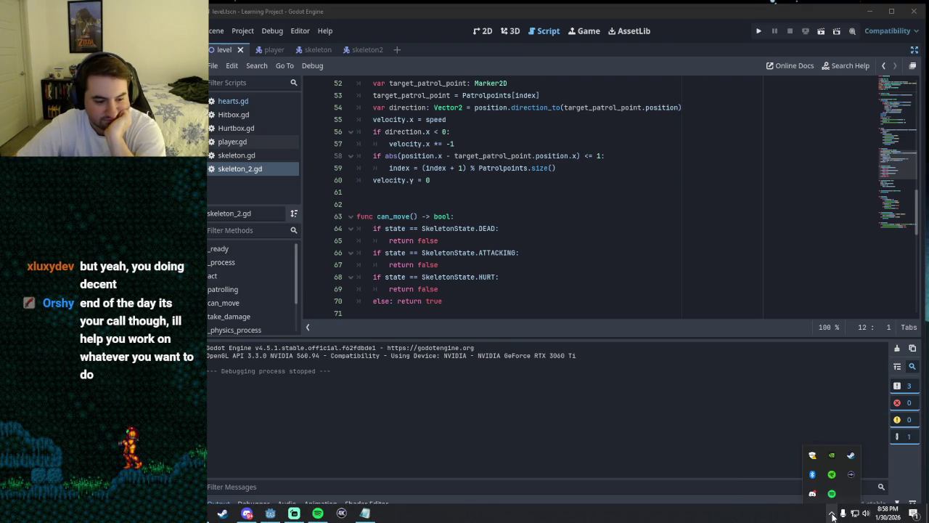
pyautogui.click(832, 514)
# Step: Put the caret on empty line 11 of skeleton_2.gd and run the game again
pyautogui.click(410, 196)
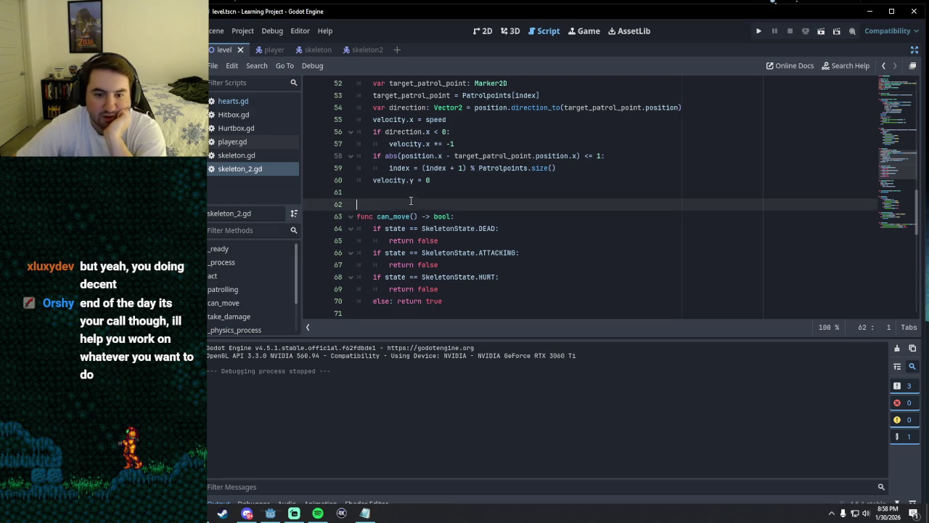
pyautogui.scroll(15, 411, 200)
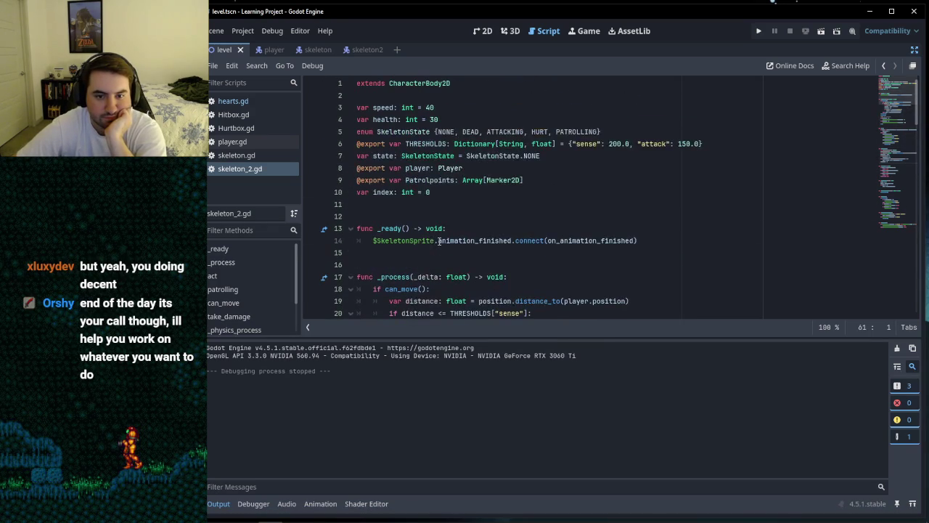
pyautogui.click(410, 216)
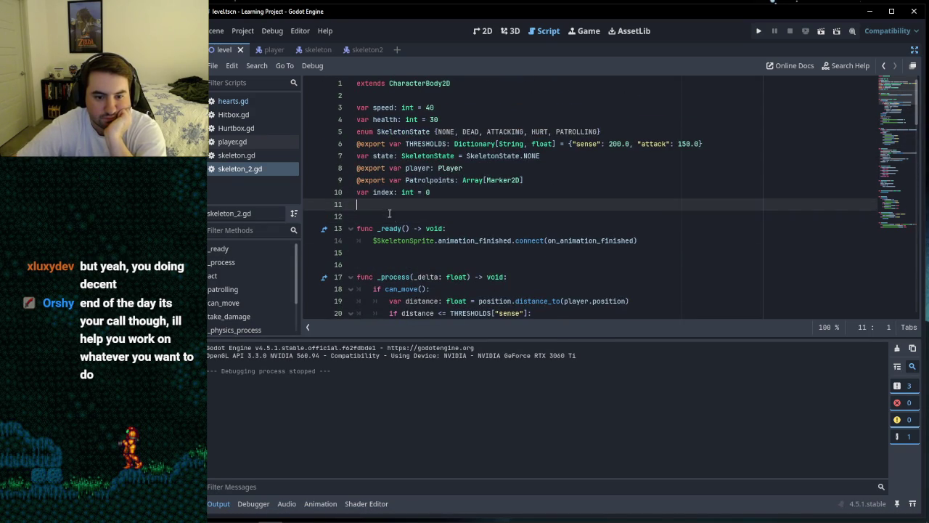
pyautogui.press('Up')
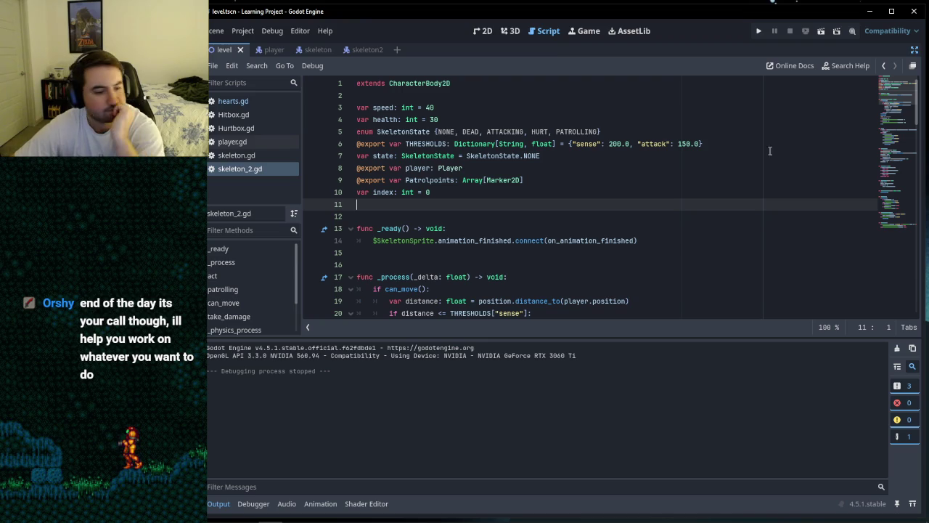
pyautogui.click(757, 32)
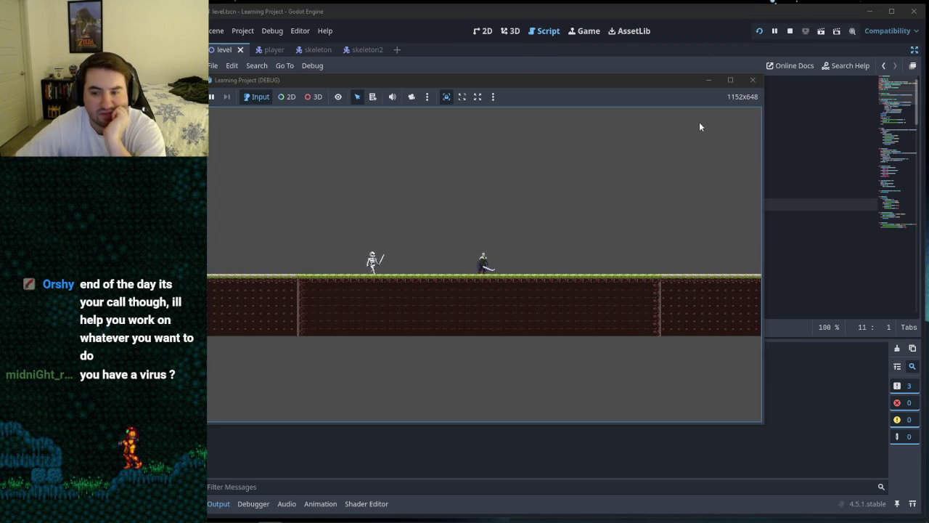
pyautogui.click(752, 80)
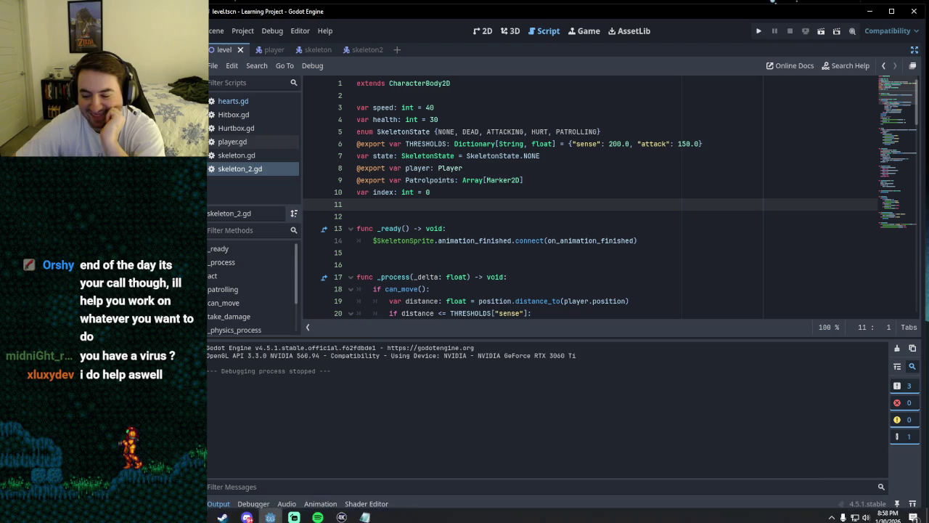
pyautogui.click(832, 513)
pyautogui.click(831, 515)
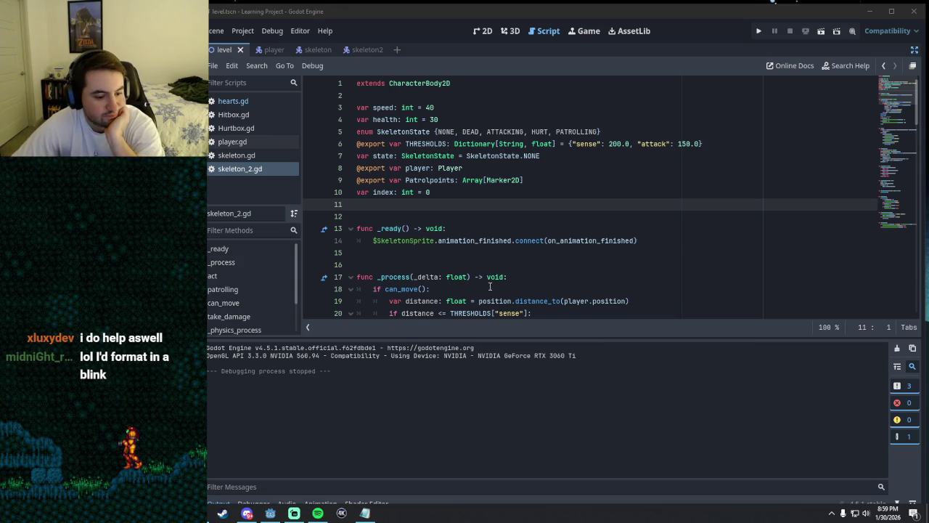
pyautogui.click(443, 252)
pyautogui.click(383, 214)
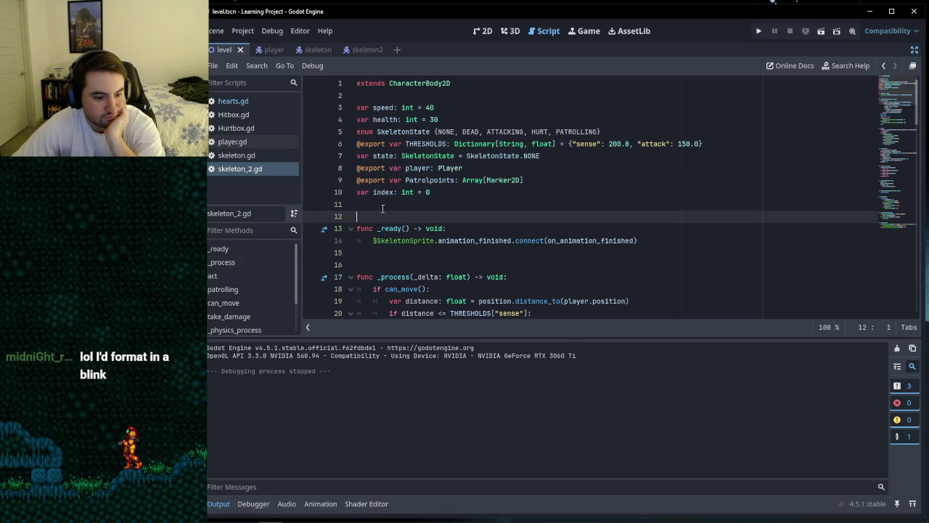
pyautogui.press('Up')
pyautogui.scroll(-8, 417, 211)
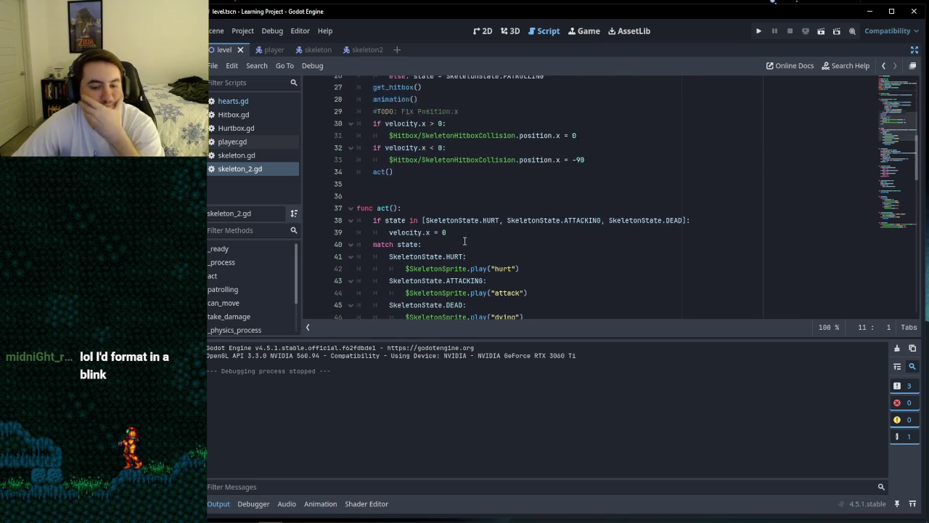
pyautogui.scroll(-1, 464, 240)
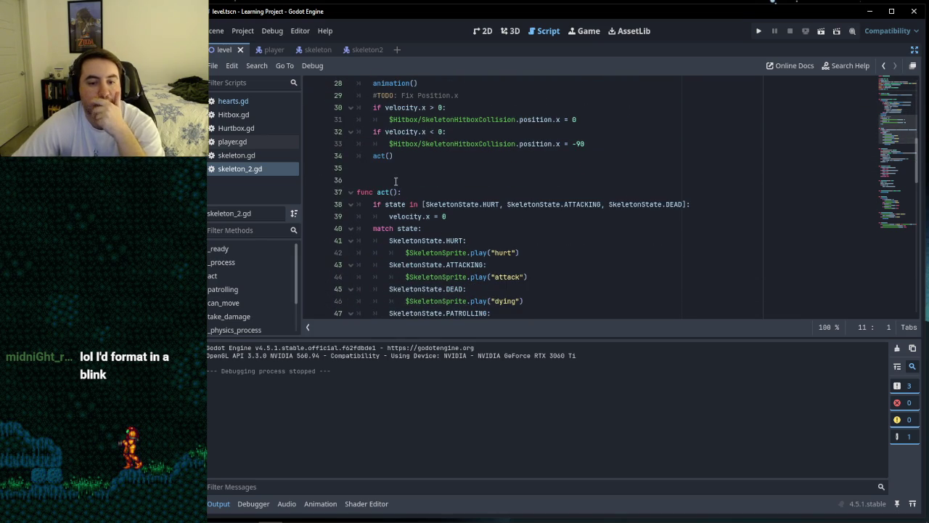
pyautogui.click(395, 166)
pyautogui.click(758, 30)
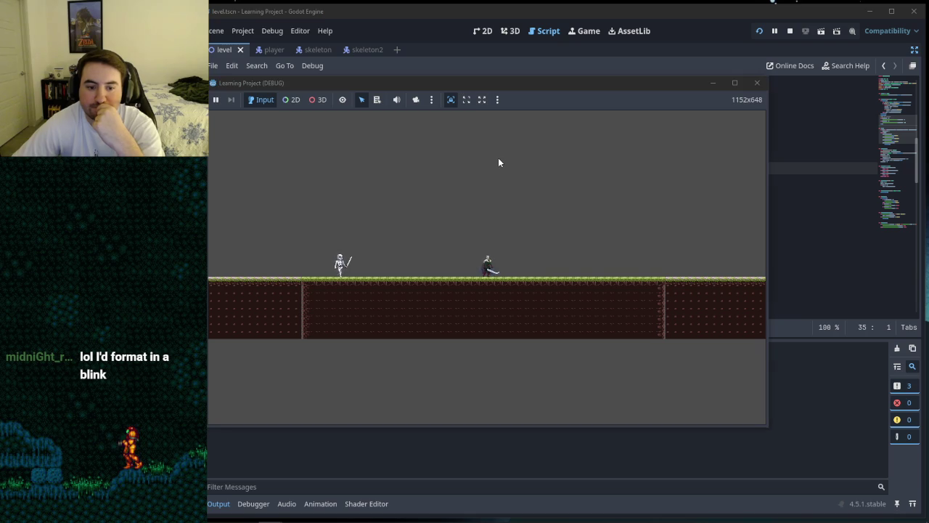
pyautogui.press('Right')
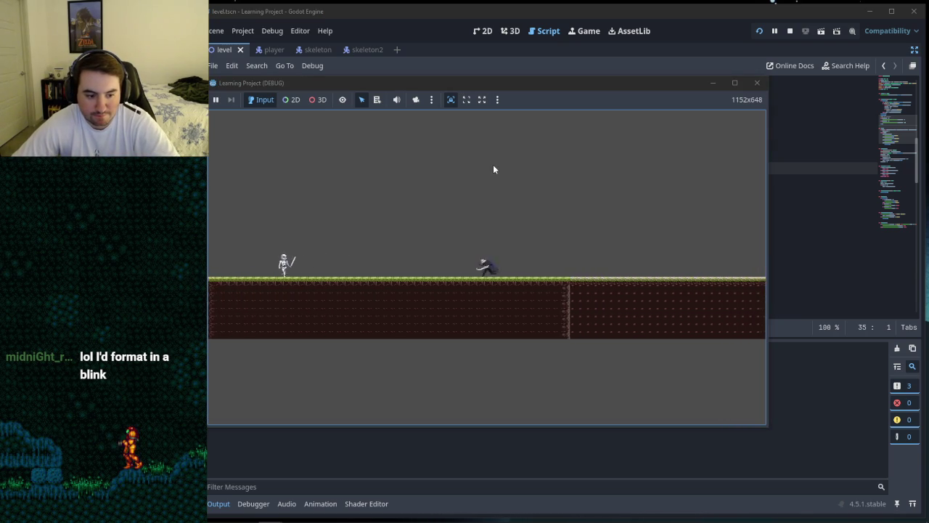
pyautogui.press('space')
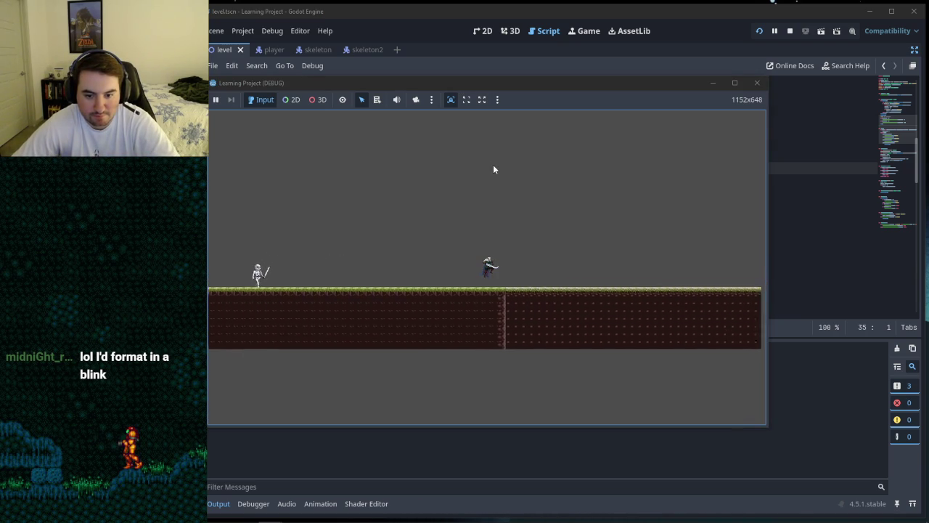
pyautogui.press('Left')
pyautogui.press('Right')
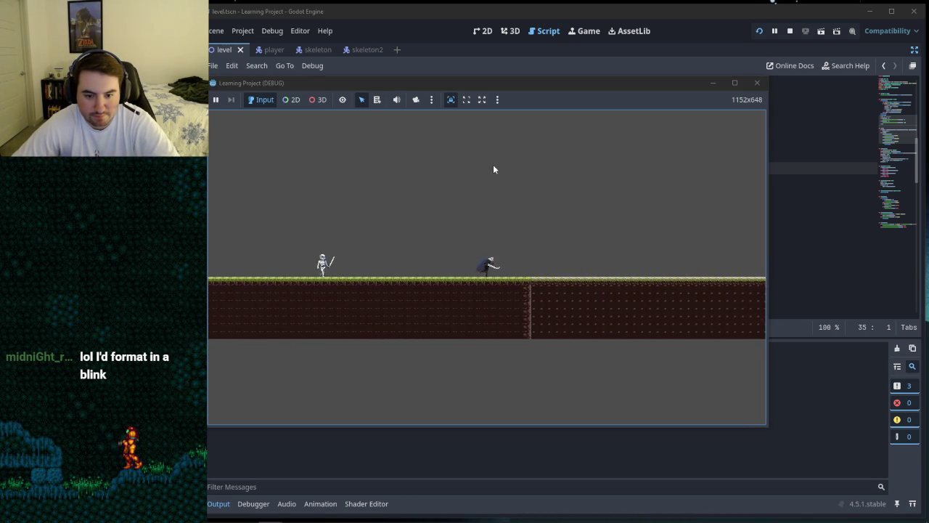
pyautogui.press('space')
pyautogui.press('Left')
pyautogui.press('space')
pyautogui.press('Right')
pyautogui.press('Left')
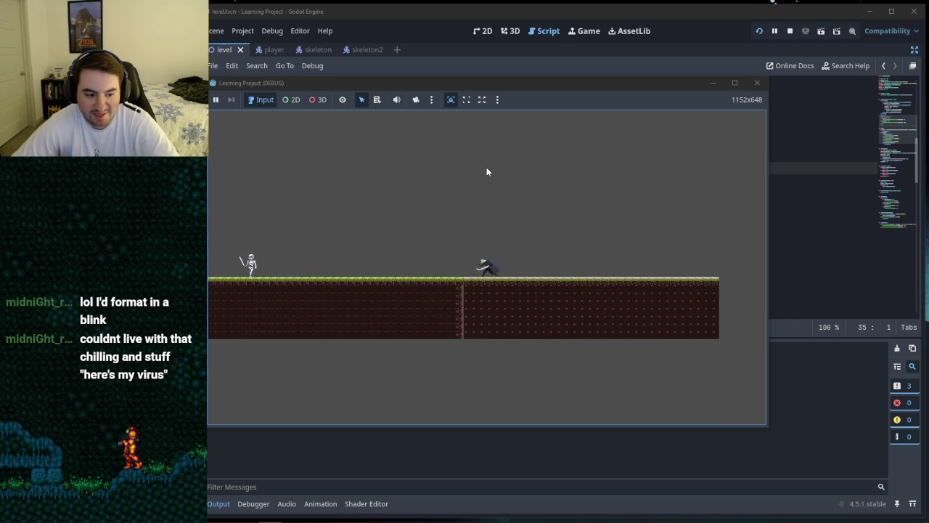
pyautogui.press('space')
pyautogui.press('Right')
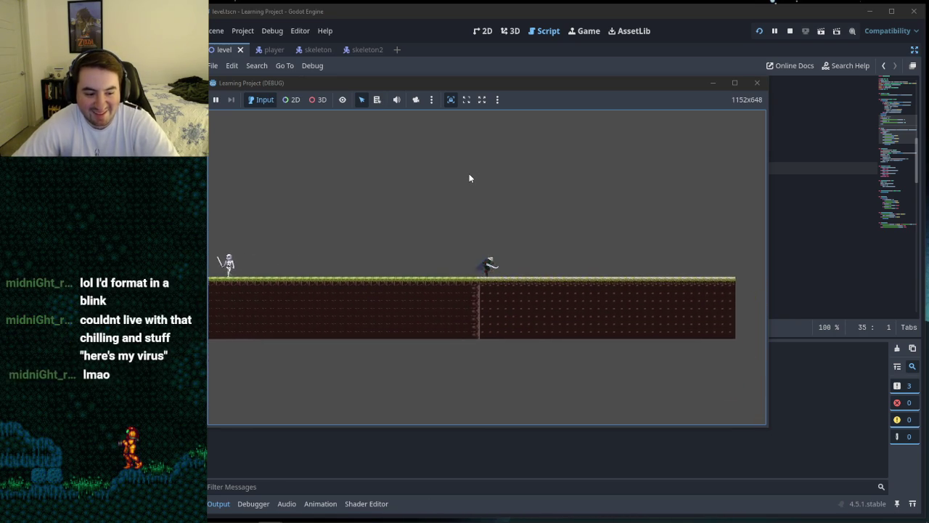
pyautogui.press('Left')
pyautogui.press('space')
pyautogui.press('Right')
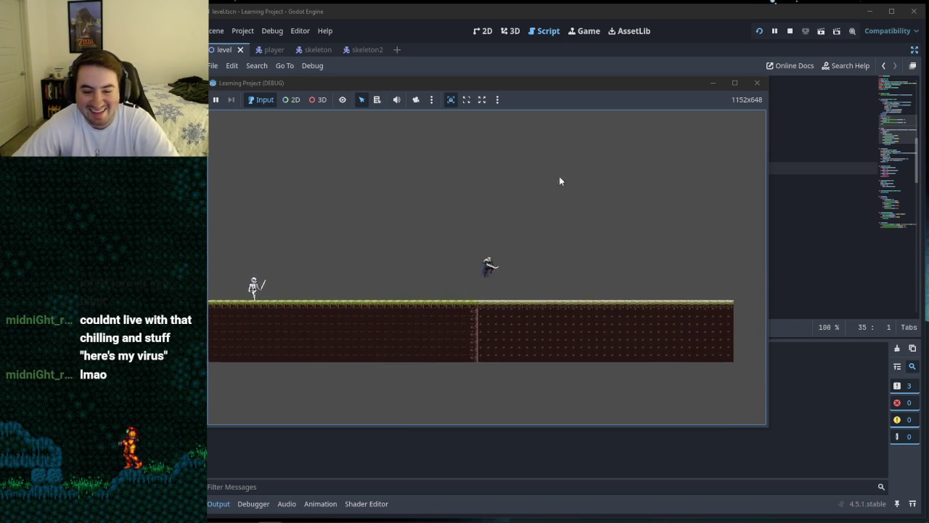
pyautogui.press('Left')
pyautogui.press('Right')
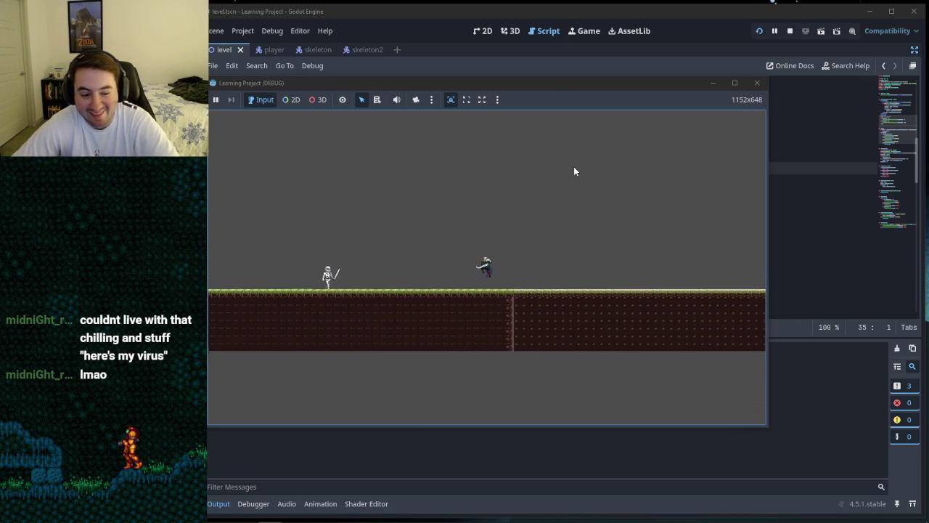
pyautogui.click(759, 84)
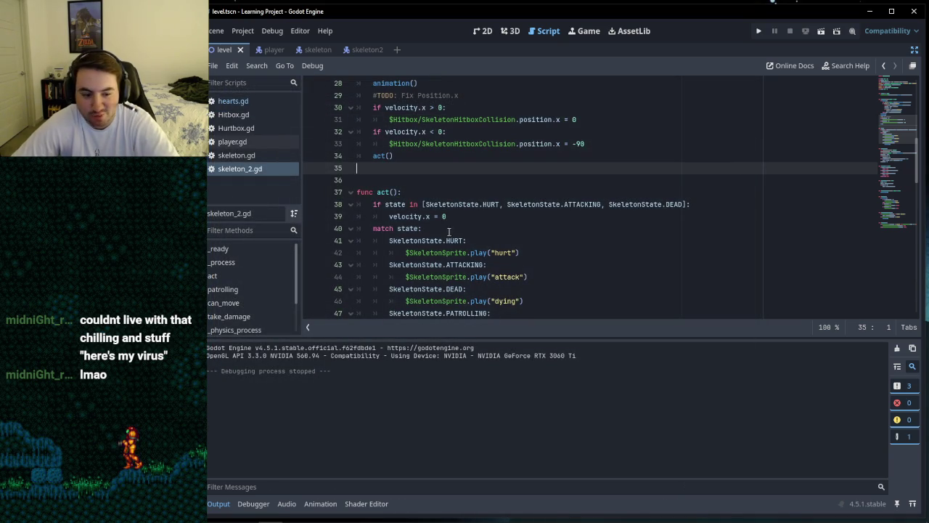
pyautogui.click(831, 513)
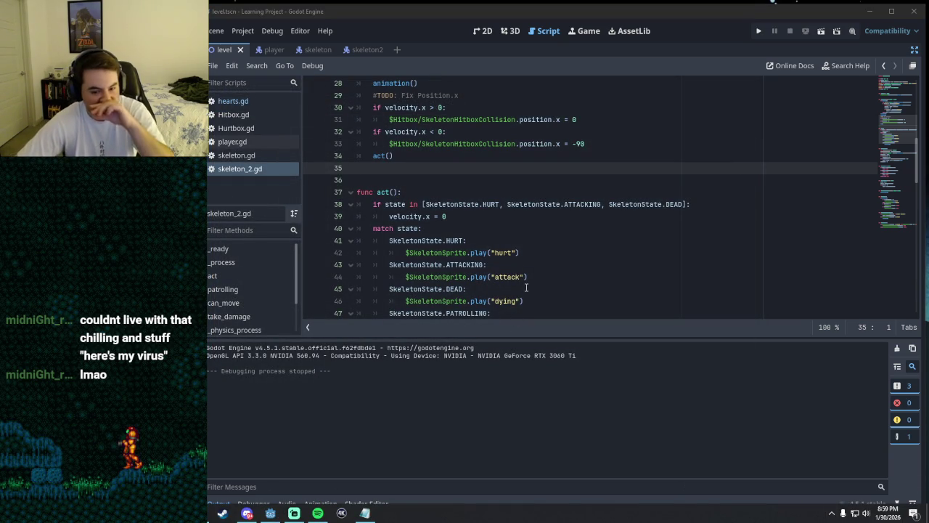
pyautogui.scroll(9, 444, 203)
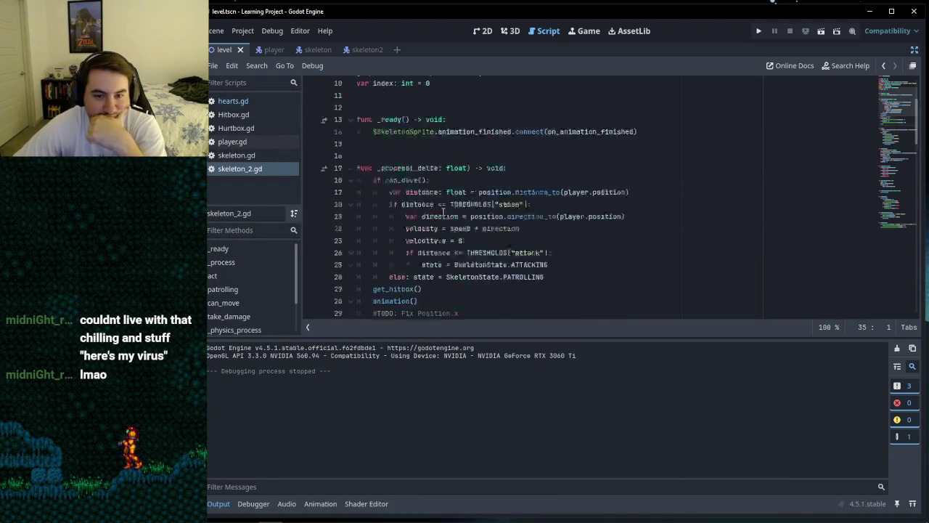
pyautogui.click(400, 204)
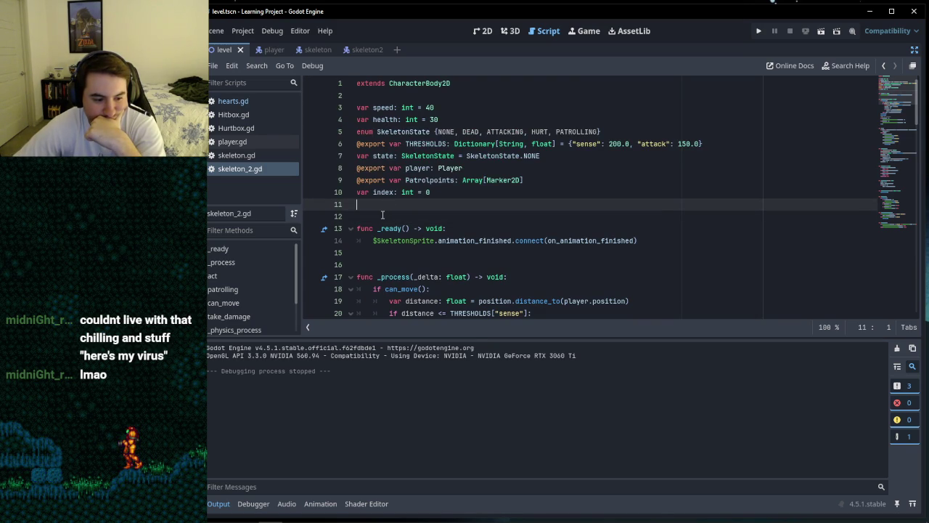
pyautogui.click(383, 216)
pyautogui.scroll(-3, 392, 218)
pyautogui.scroll(3, 399, 222)
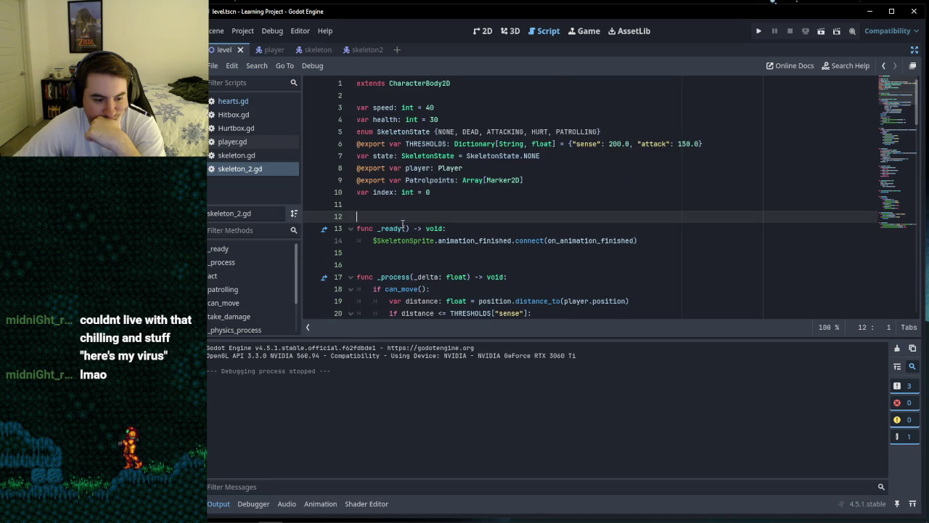
pyautogui.click(382, 209)
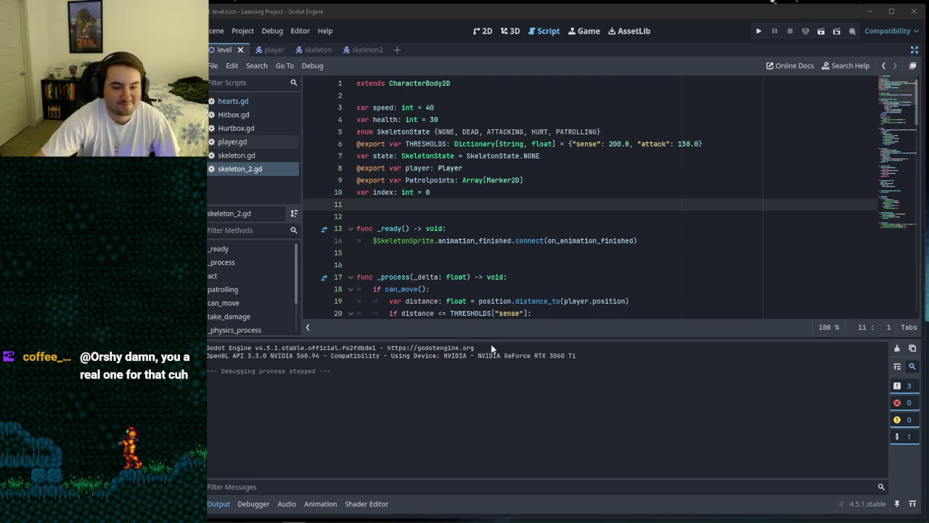
pyautogui.click(414, 219)
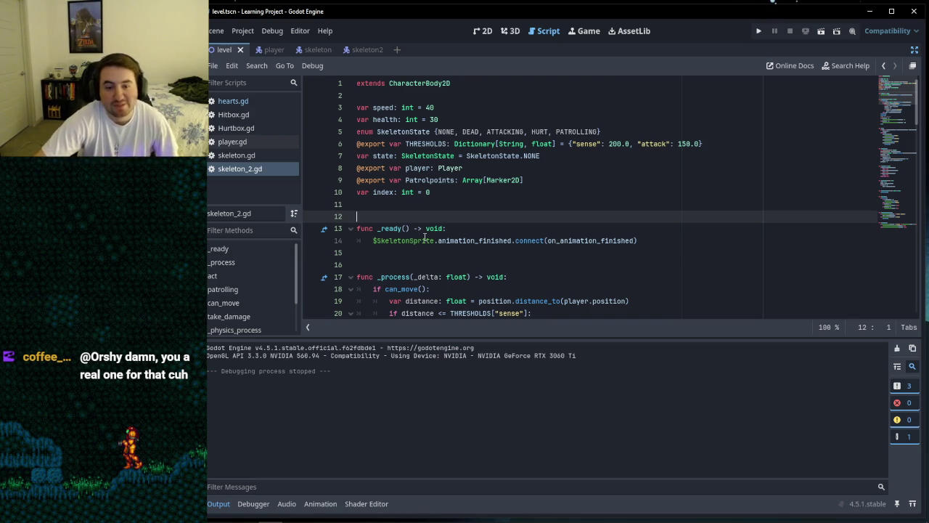
pyautogui.click(396, 204)
pyautogui.click(395, 252)
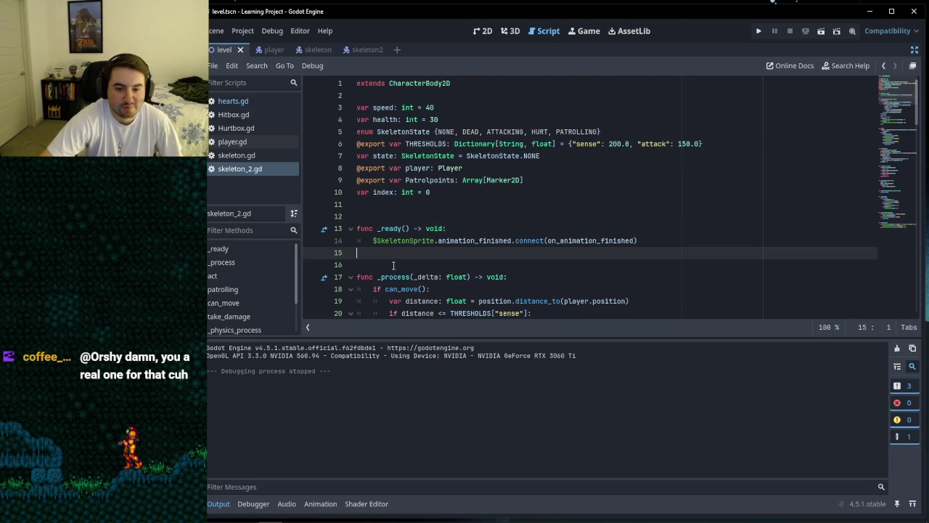
pyautogui.click(363, 264)
pyautogui.click(352, 252)
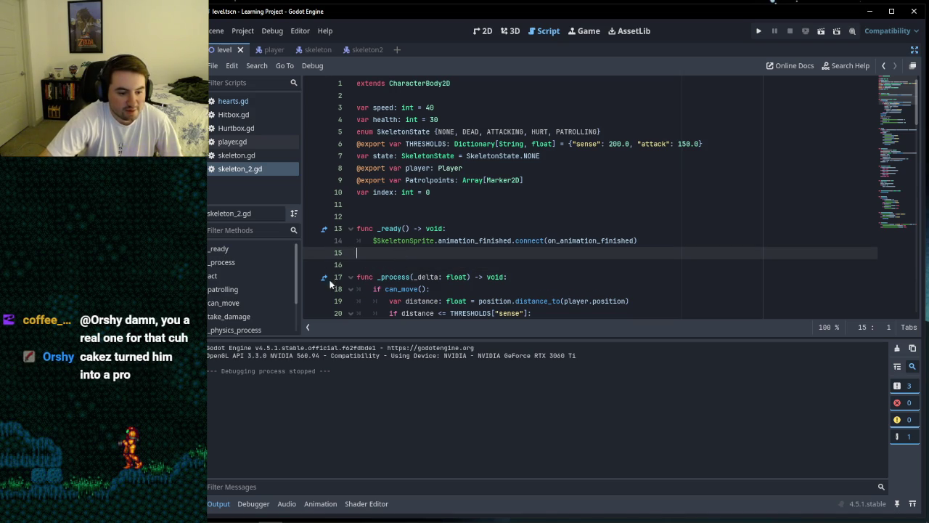
pyautogui.click(373, 204)
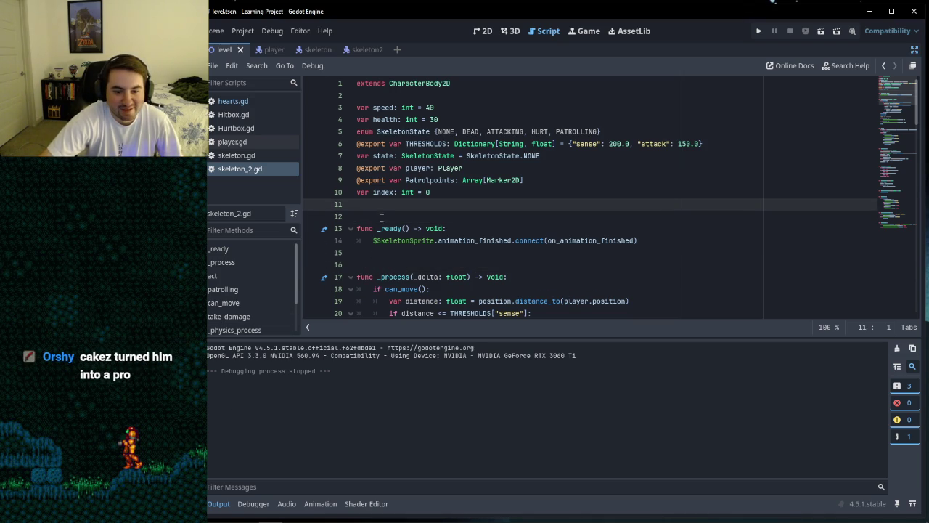
pyautogui.click(388, 256)
pyautogui.click(386, 261)
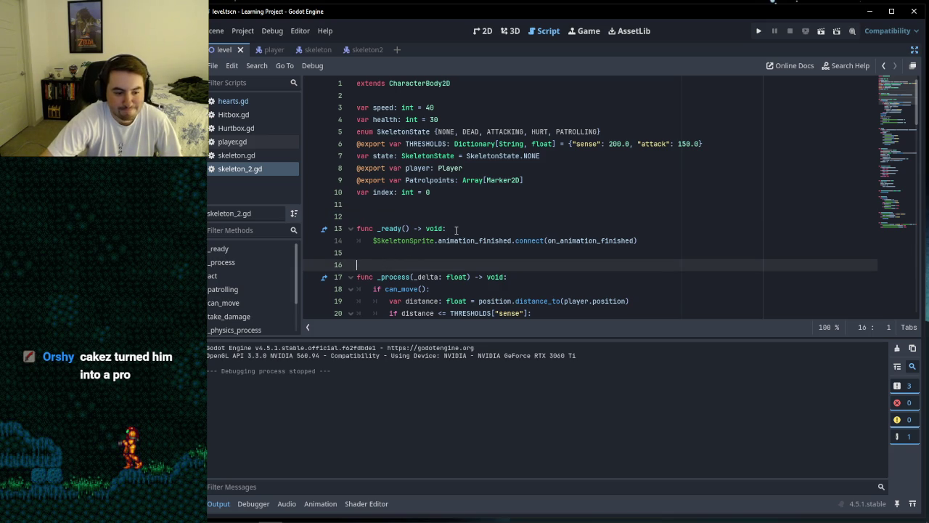
pyautogui.click(433, 208)
pyautogui.click(421, 216)
pyautogui.click(419, 206)
pyautogui.click(402, 97)
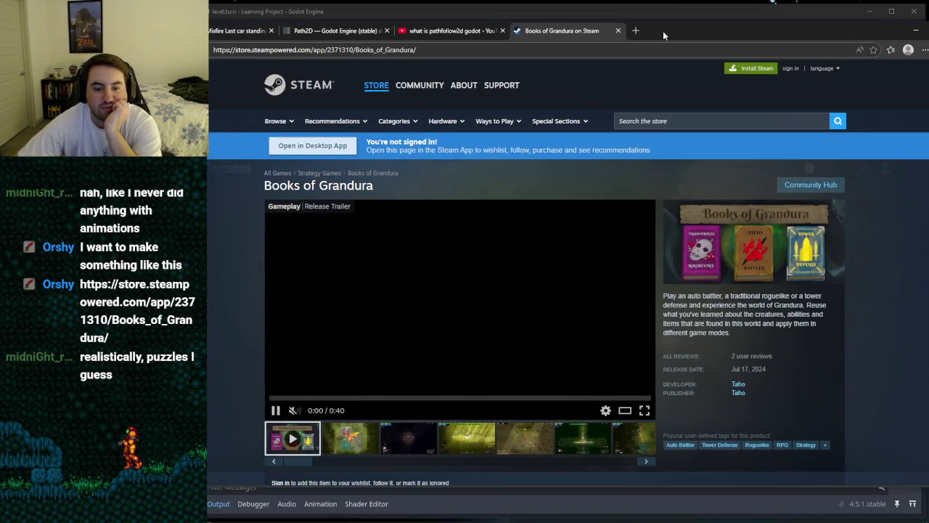
# Step: Play, pause and scrub the Books of Grandura trailer, ending around 0:26
pyautogui.moveTo(662, 30); pyautogui.dragTo(682, 36)
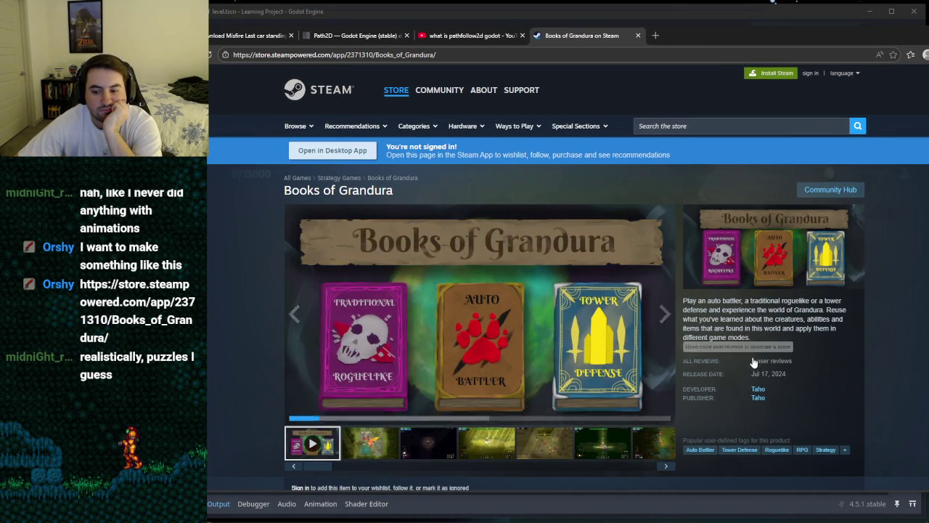
pyautogui.scroll(-1, 581, 342)
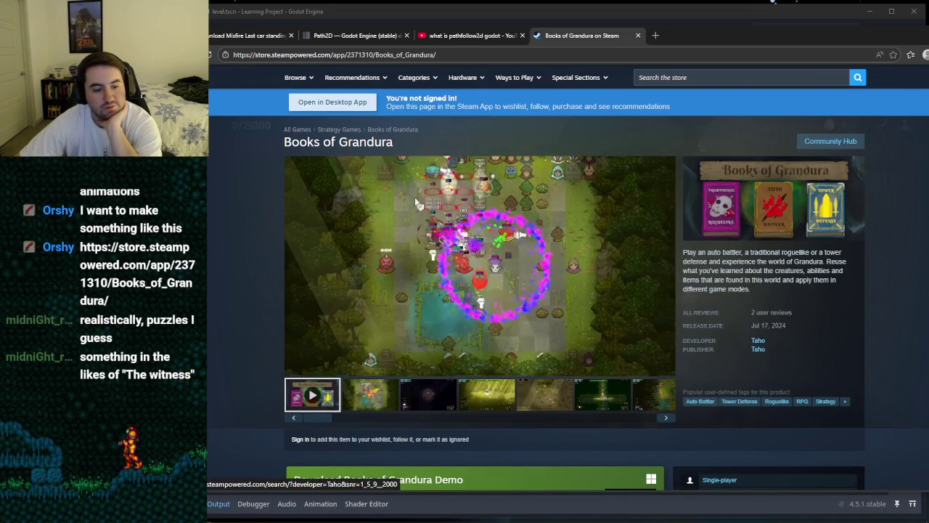
pyautogui.moveTo(687, 38); pyautogui.dragTo(720, 40)
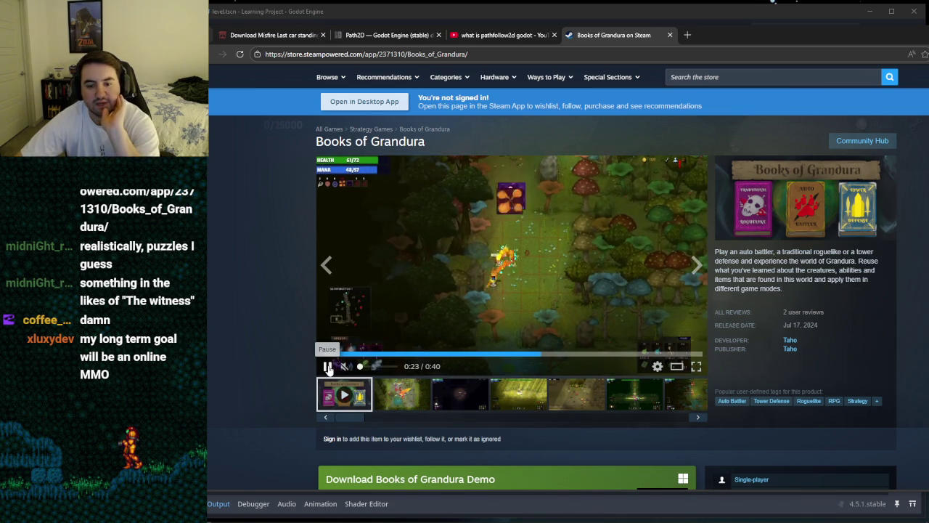
pyautogui.click(327, 368)
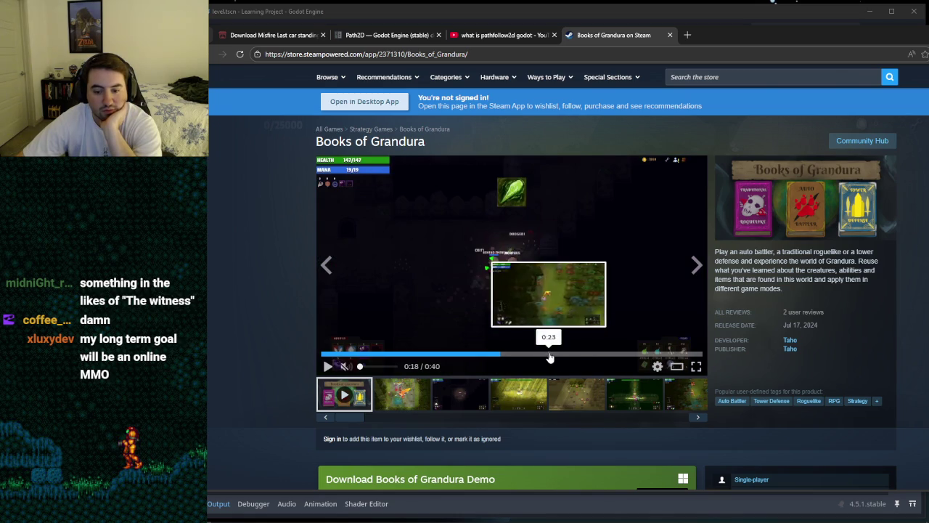
pyautogui.click(582, 354)
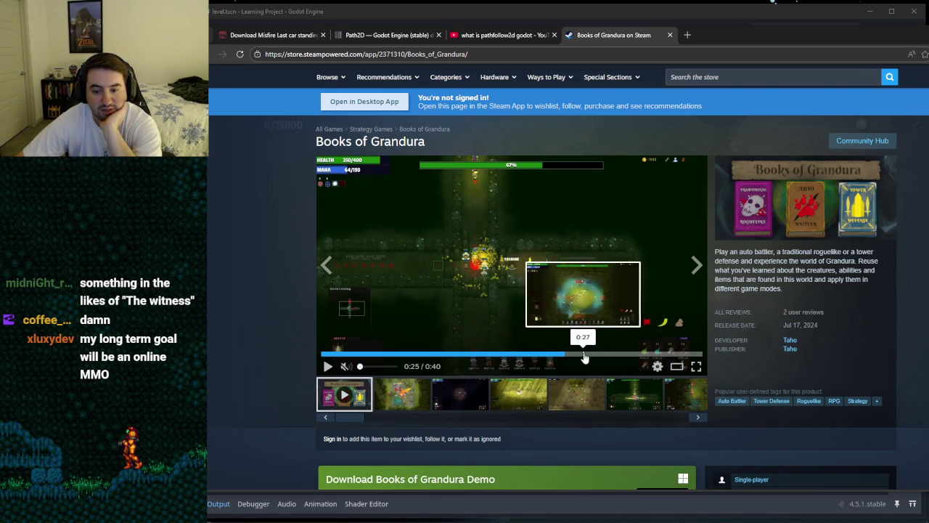
pyautogui.click(329, 366)
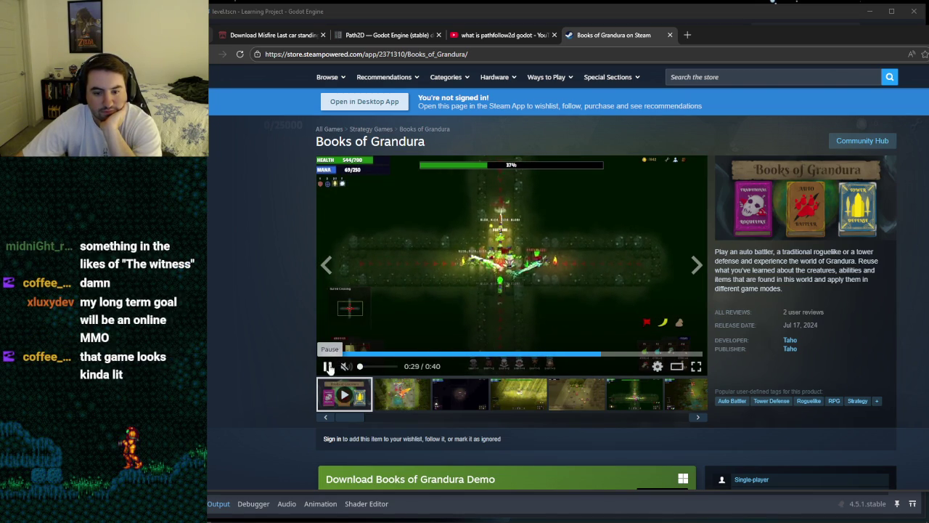
pyautogui.click(328, 366)
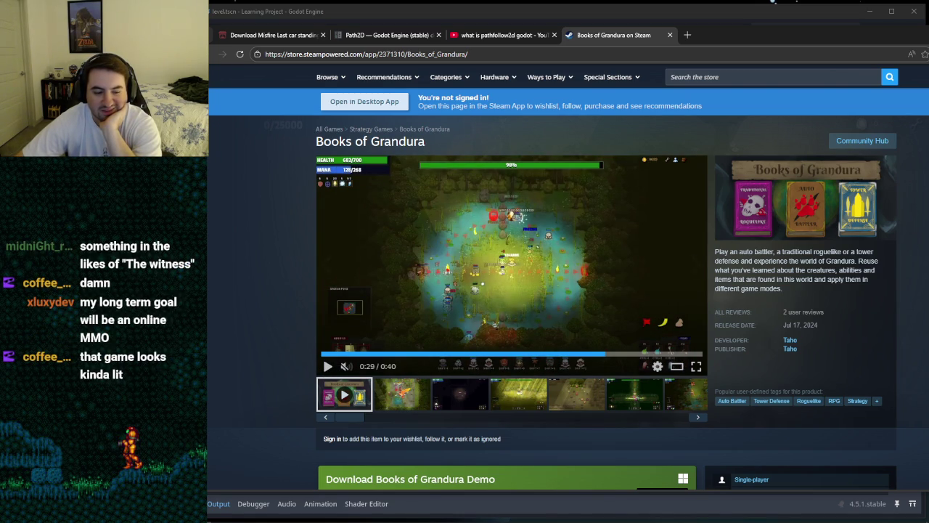
pyautogui.click(328, 367)
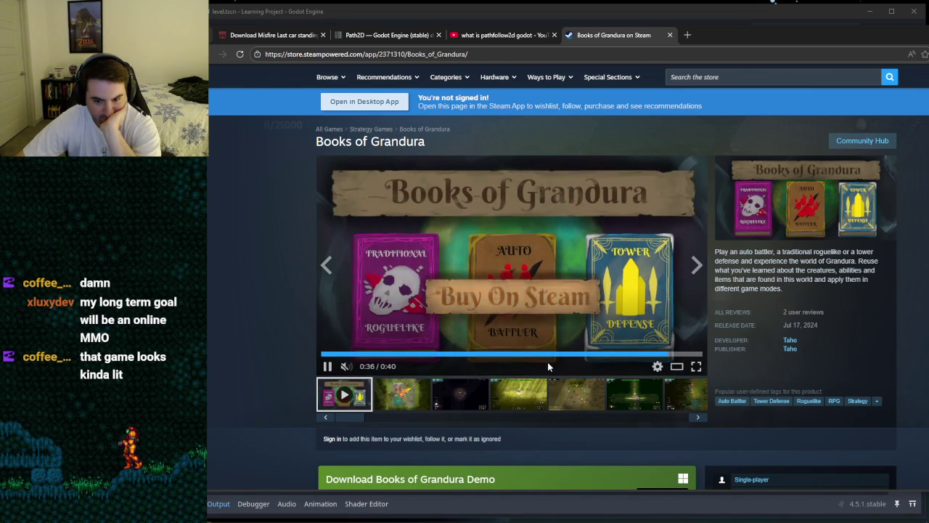
pyautogui.click(570, 355)
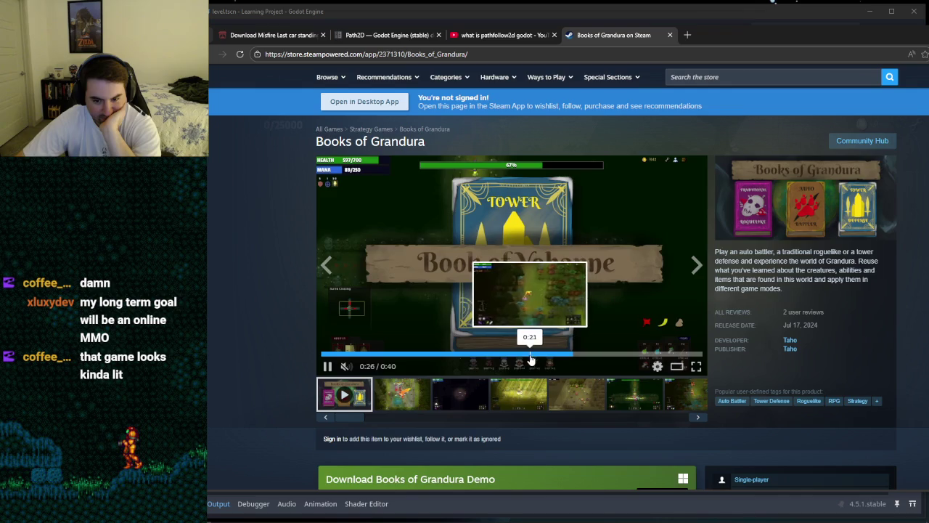
# Step: Jump to the game's 2 user reviews and read through them
pyautogui.scroll(-3, 491, 327)
pyautogui.scroll(-3, 477, 315)
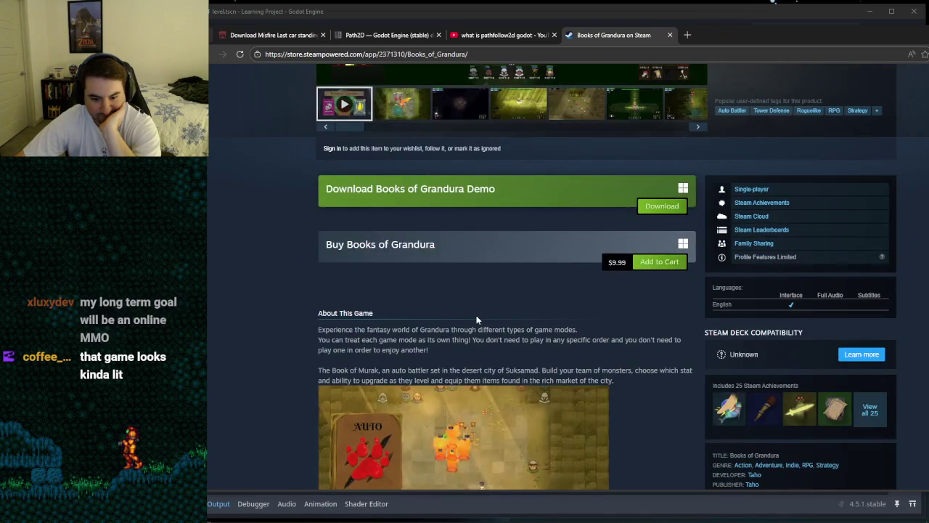
pyautogui.scroll(6, 477, 315)
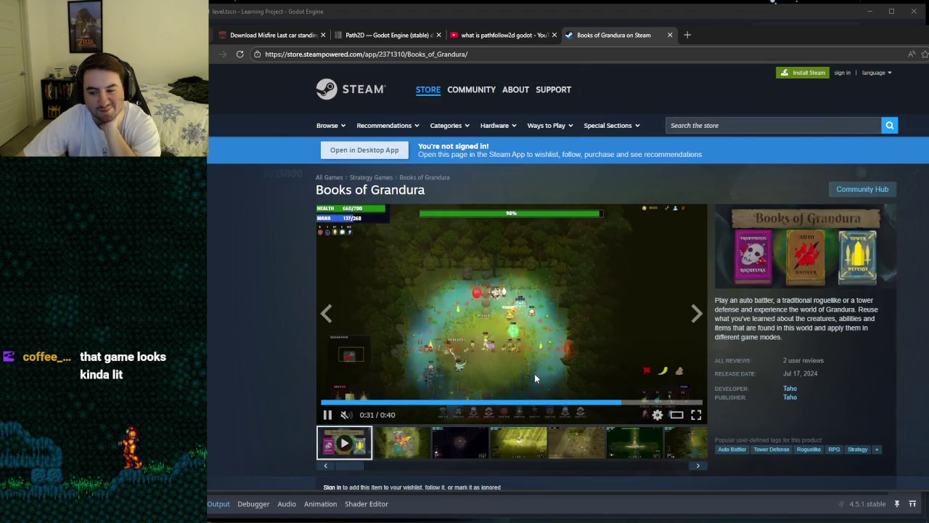
pyautogui.click(797, 360)
pyautogui.scroll(-3, 472, 298)
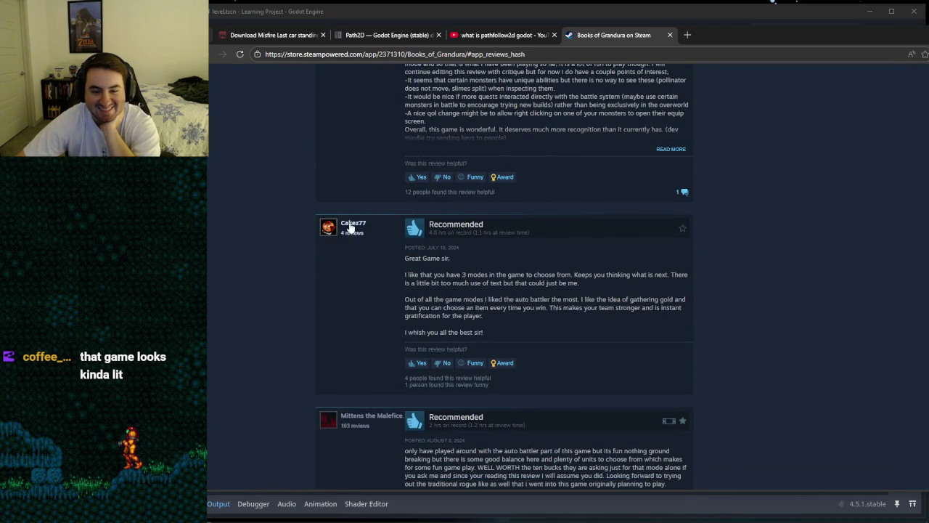
pyautogui.scroll(-3, 387, 255)
pyautogui.scroll(3, 387, 255)
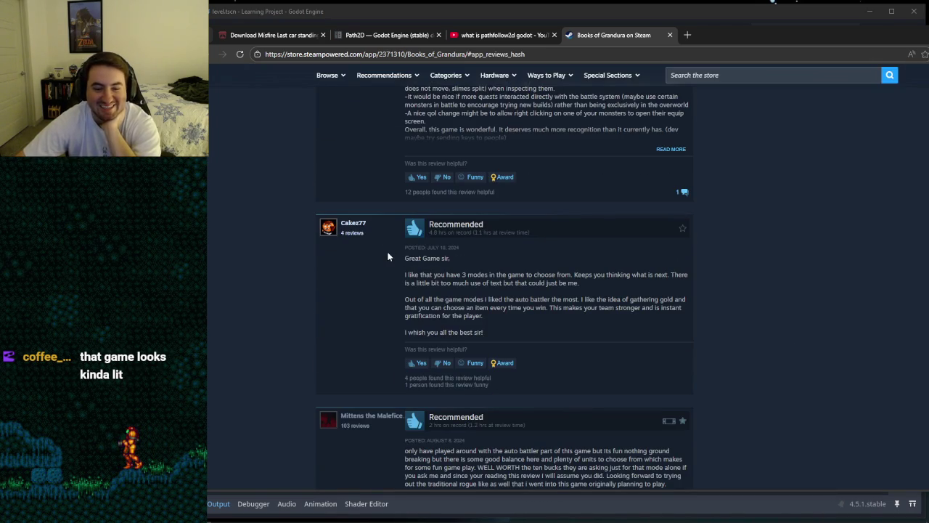
# Step: Return to the top of the store page and scroll through its contents
pyautogui.moveTo(353, 227)
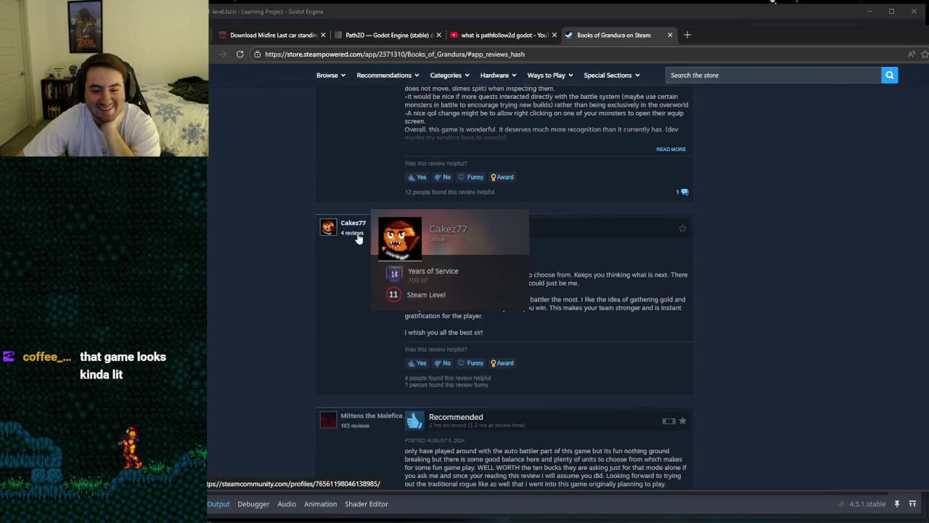
pyautogui.click(222, 54)
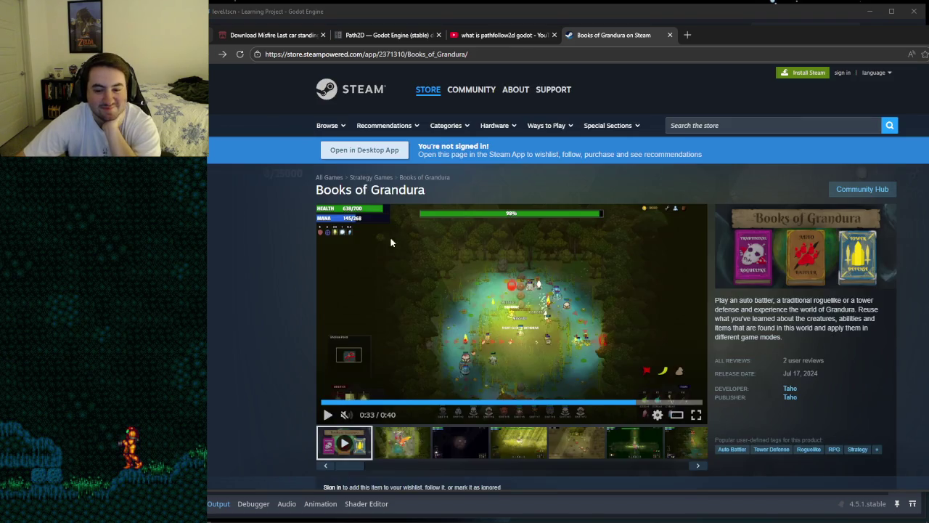
pyautogui.scroll(-3, 425, 263)
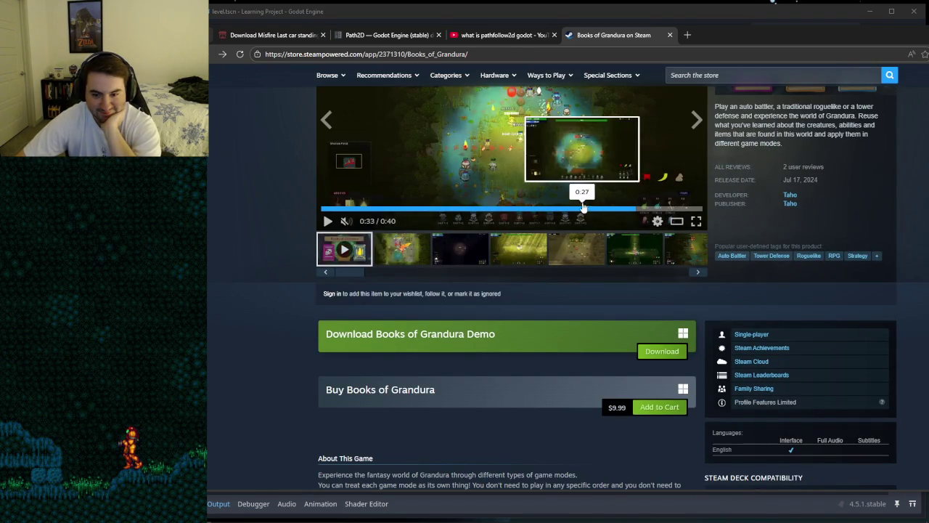
pyautogui.scroll(-5, 528, 289)
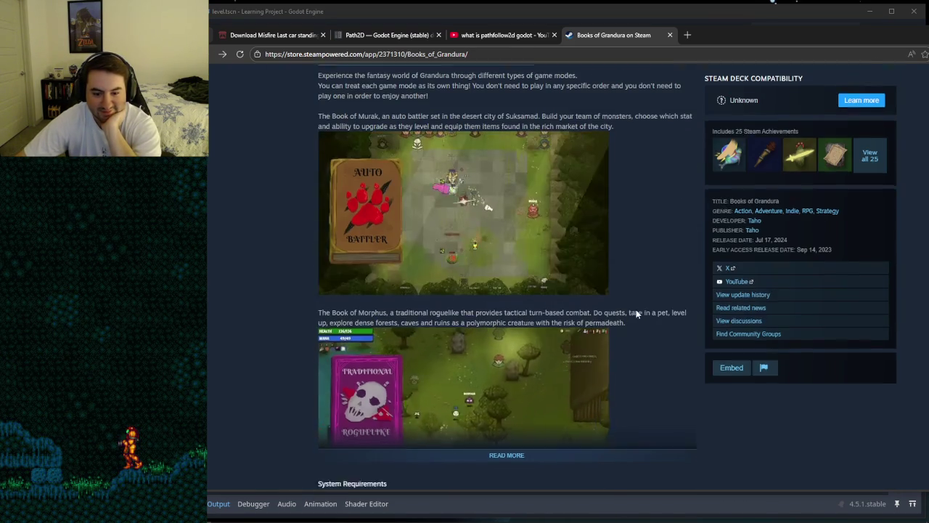
pyautogui.scroll(-2, 636, 312)
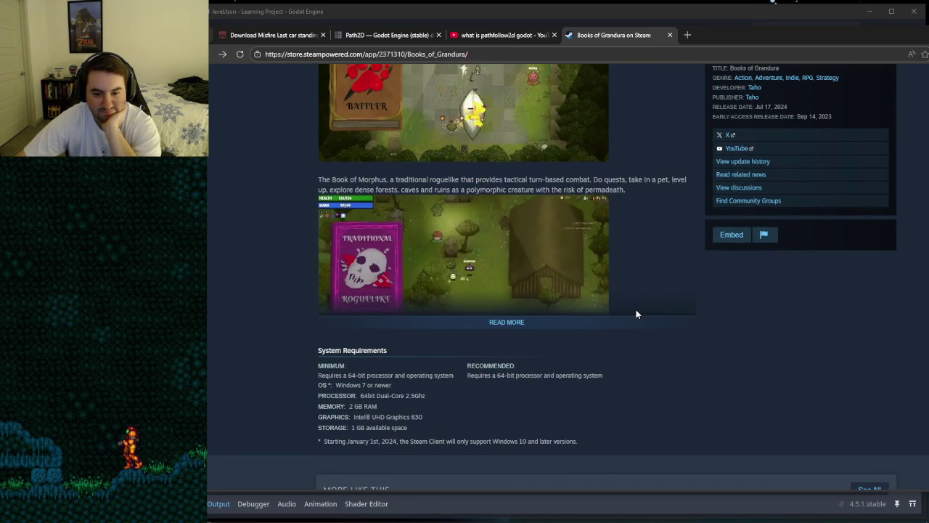
pyautogui.scroll(4, 636, 313)
pyautogui.scroll(6, 635, 312)
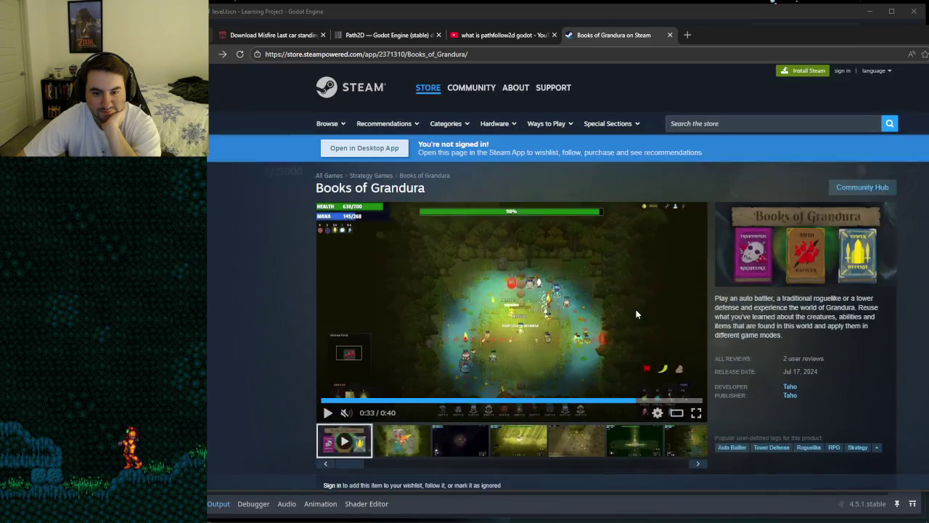
pyautogui.scroll(-1, 580, 305)
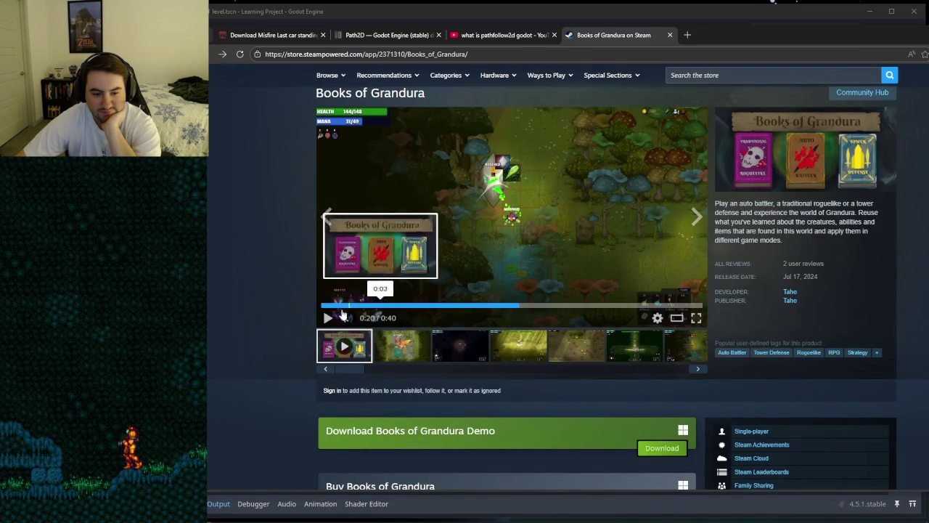
pyautogui.scroll(-2, 544, 261)
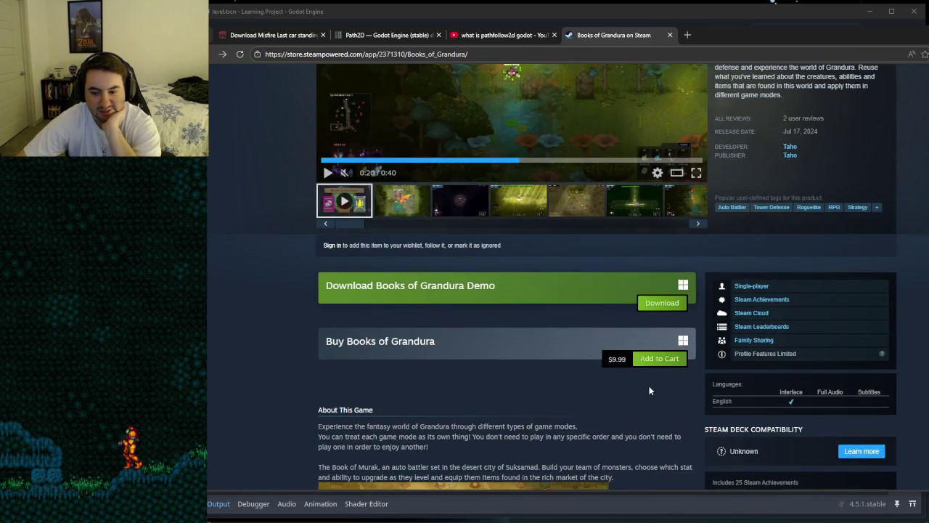
pyautogui.scroll(-6, 633, 390)
pyautogui.scroll(5, 633, 390)
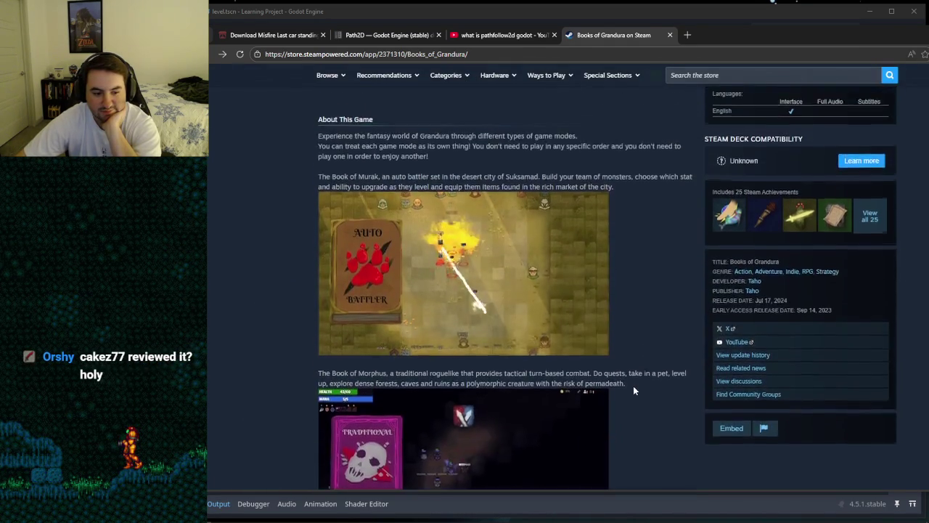
pyautogui.scroll(5, 633, 390)
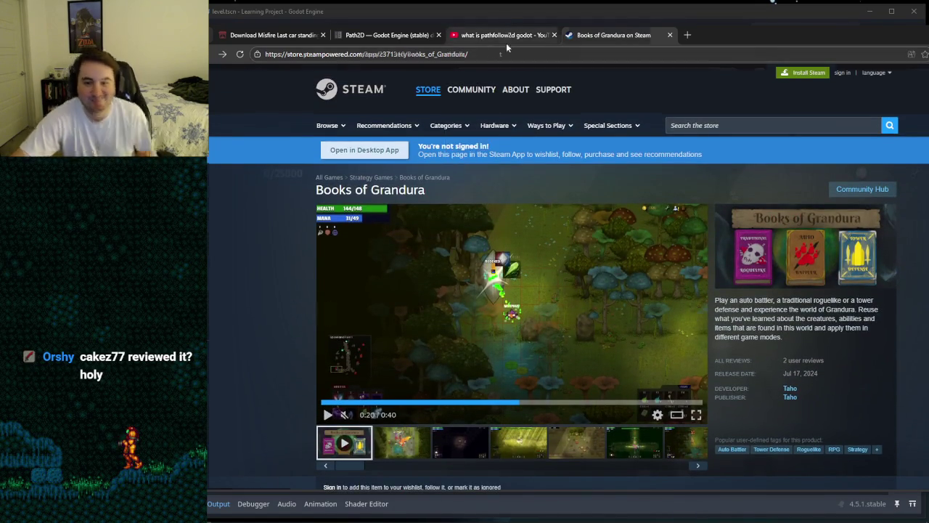
# Step: Search YouTube for 'cakez77' and open the Cakez channel from the results
pyautogui.click(505, 36)
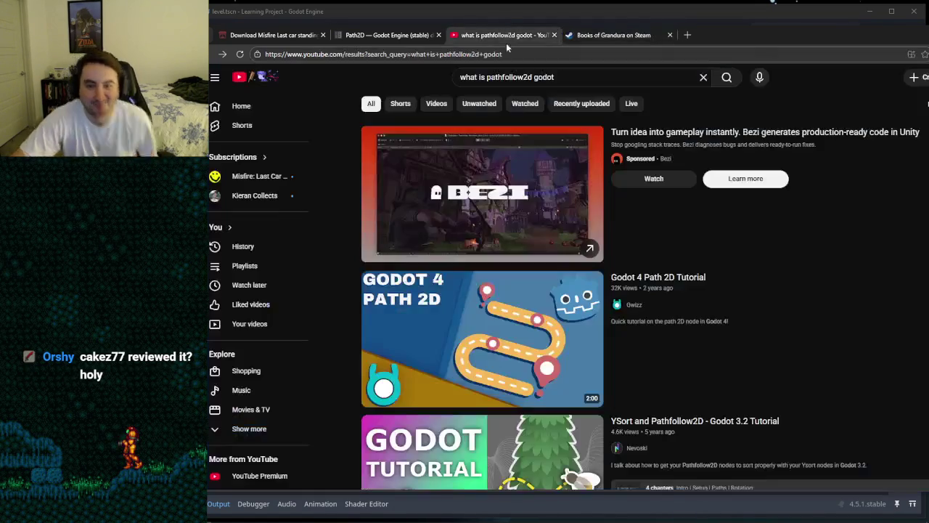
pyautogui.click(510, 76)
pyautogui.write('cake')
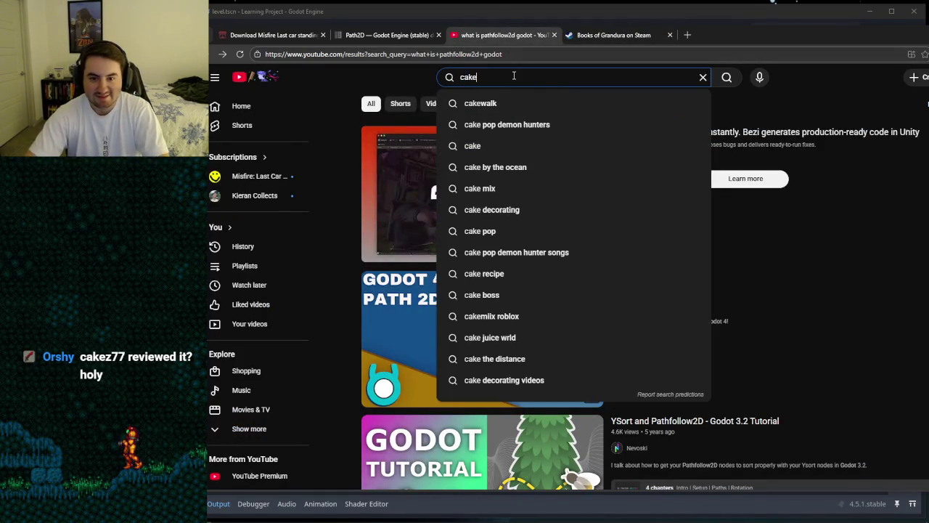
pyautogui.write('z77')
pyautogui.press('Return')
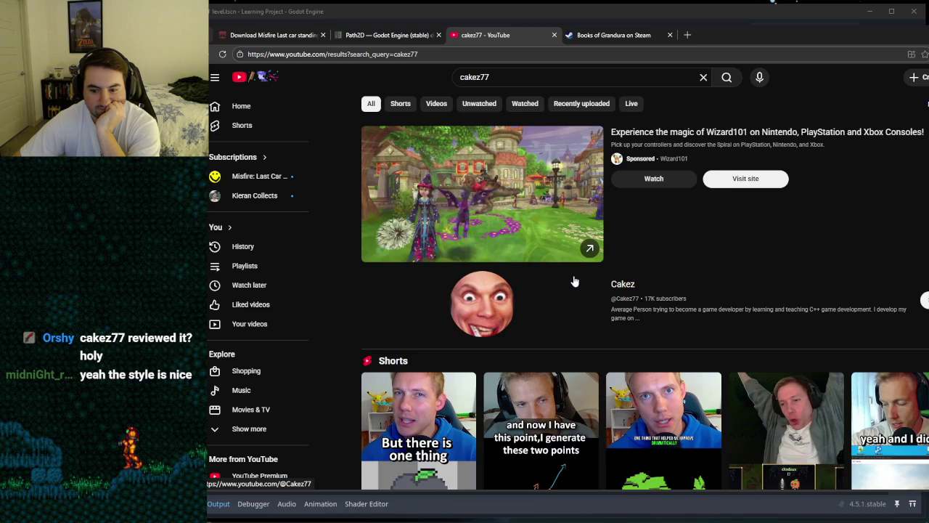
pyautogui.scroll(-3, 573, 281)
pyautogui.scroll(-4, 500, 172)
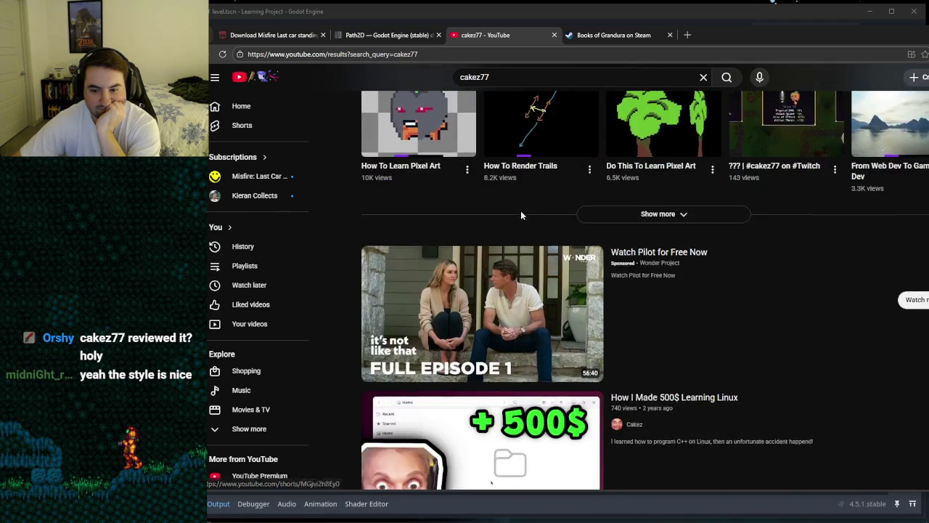
pyautogui.scroll(-3, 520, 210)
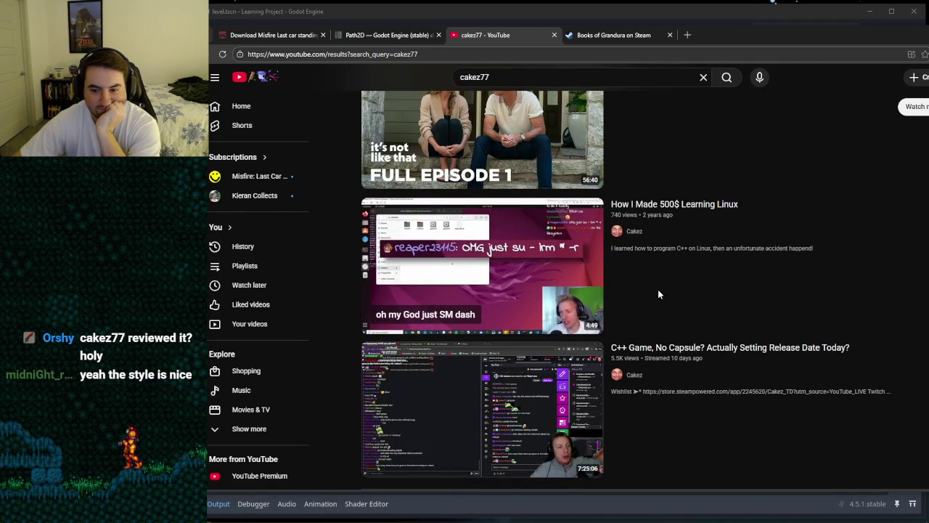
pyautogui.scroll(5, 658, 294)
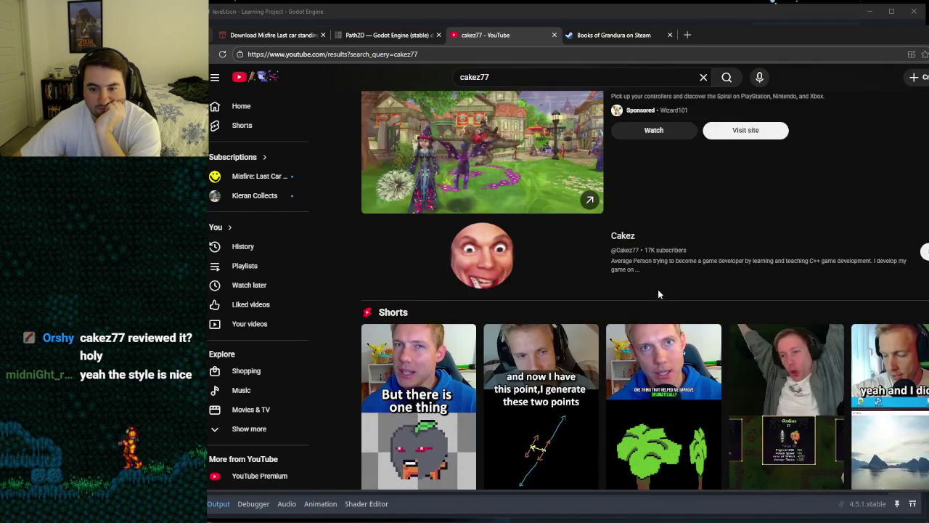
pyautogui.click(475, 262)
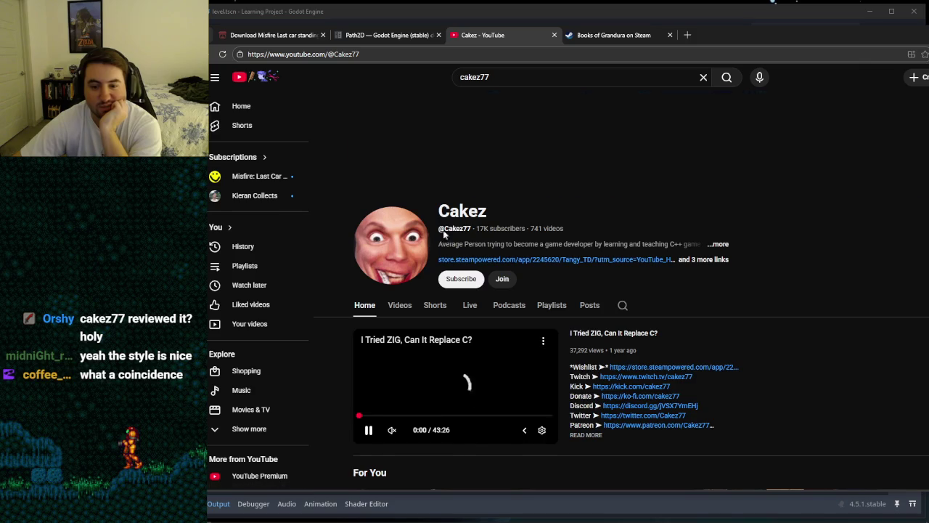
# Step: Play the Cakez channel's featured video, then return to the Books of Grandura Steam tab
pyautogui.scroll(-2, 383, 374)
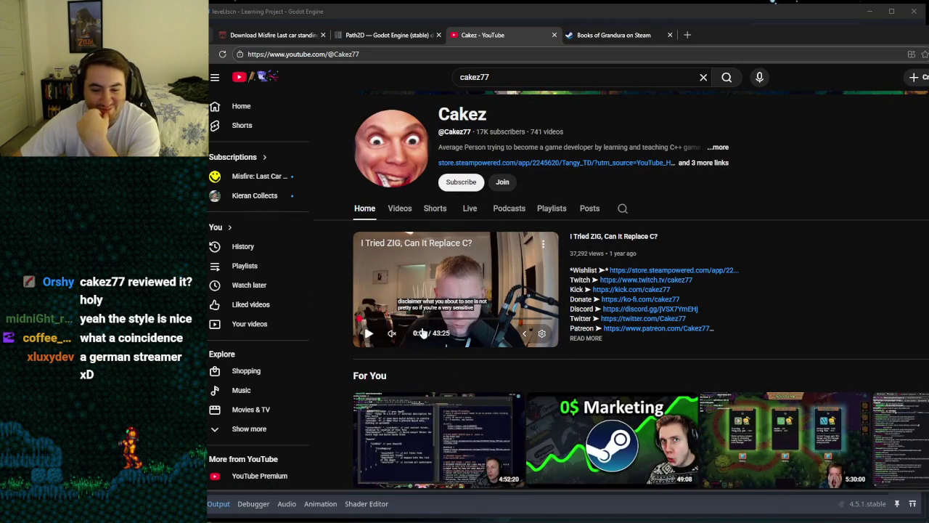
pyautogui.click(369, 333)
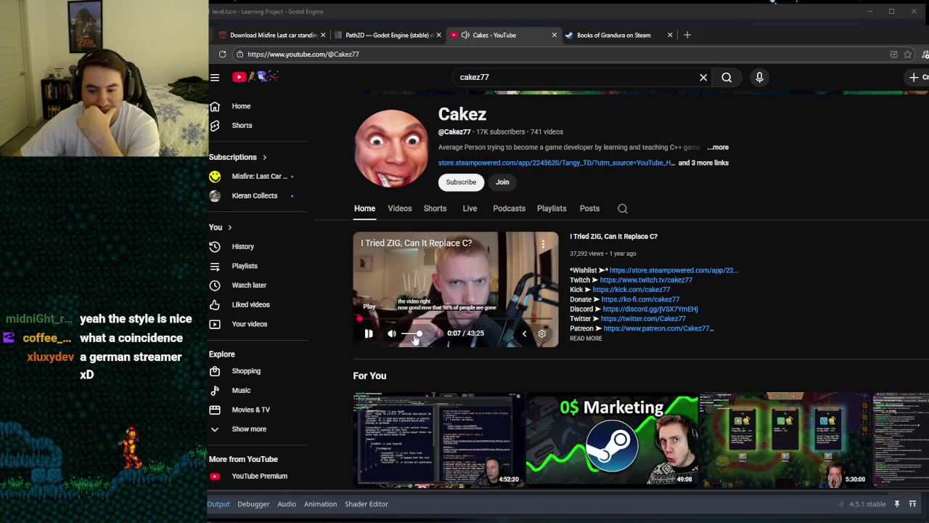
pyautogui.scroll(-3, 675, 327)
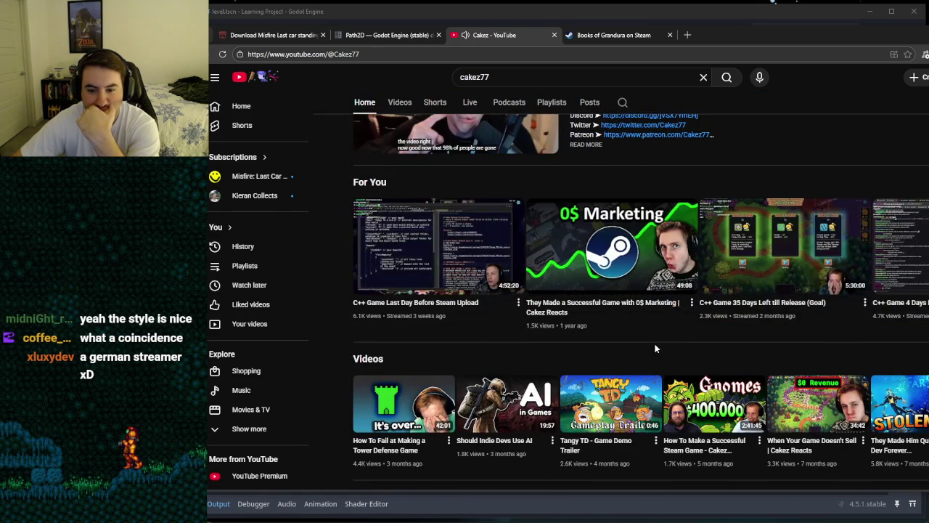
pyautogui.moveTo(628, 262)
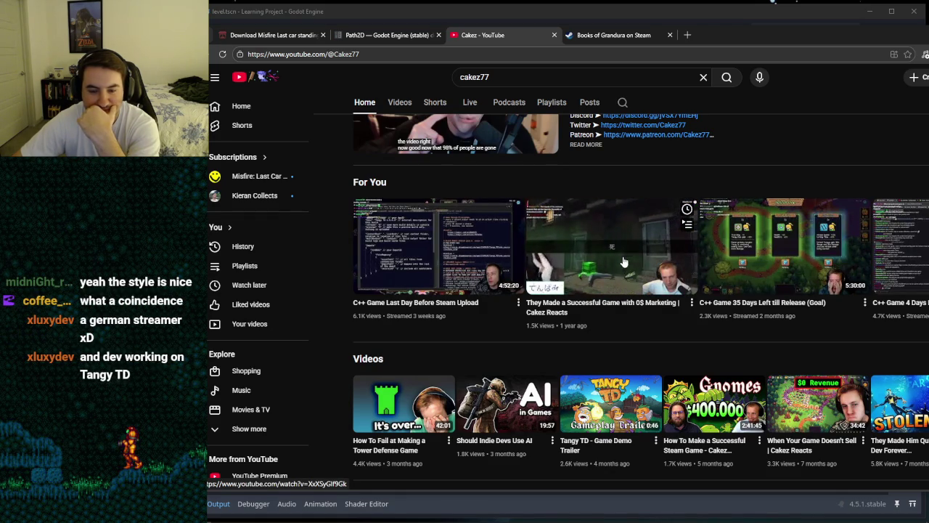
pyautogui.moveTo(778, 283)
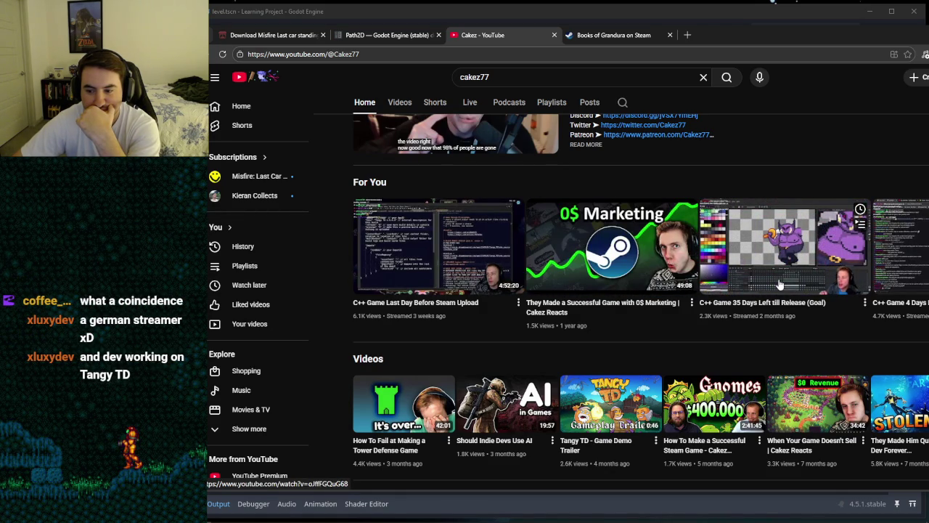
pyautogui.moveTo(578, 241)
pyautogui.scroll(5, 578, 241)
pyautogui.click(600, 38)
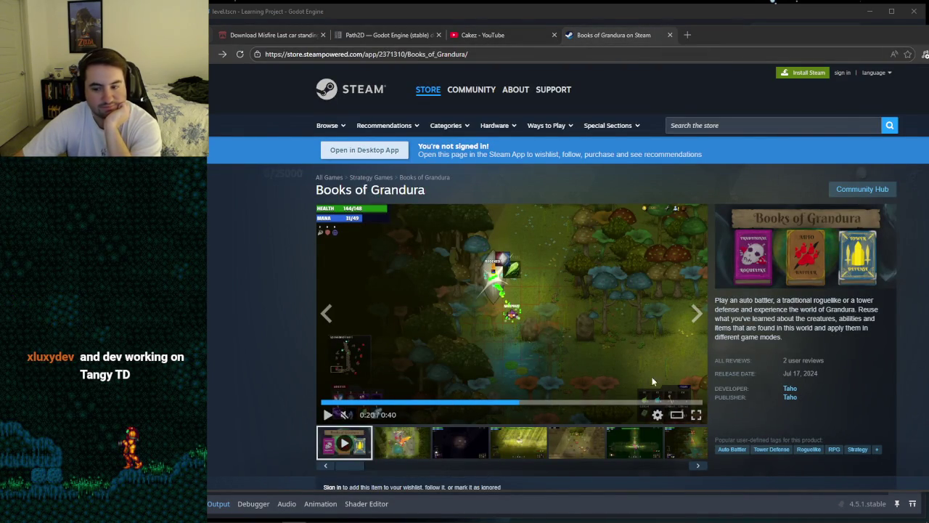
# Step: Jump to the Books of Grandura user reviews and scroll through them
pyautogui.click(802, 360)
pyautogui.scroll(-3, 459, 323)
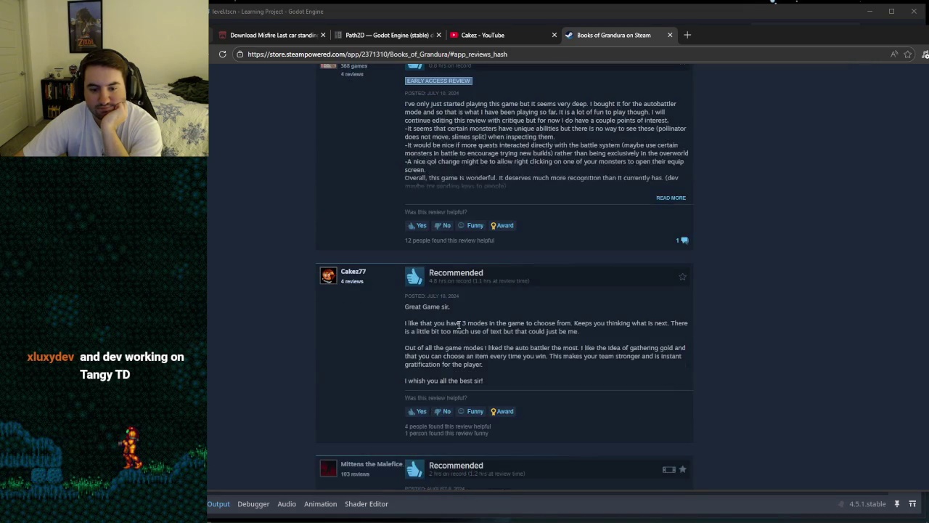
pyautogui.scroll(-1, 320, 336)
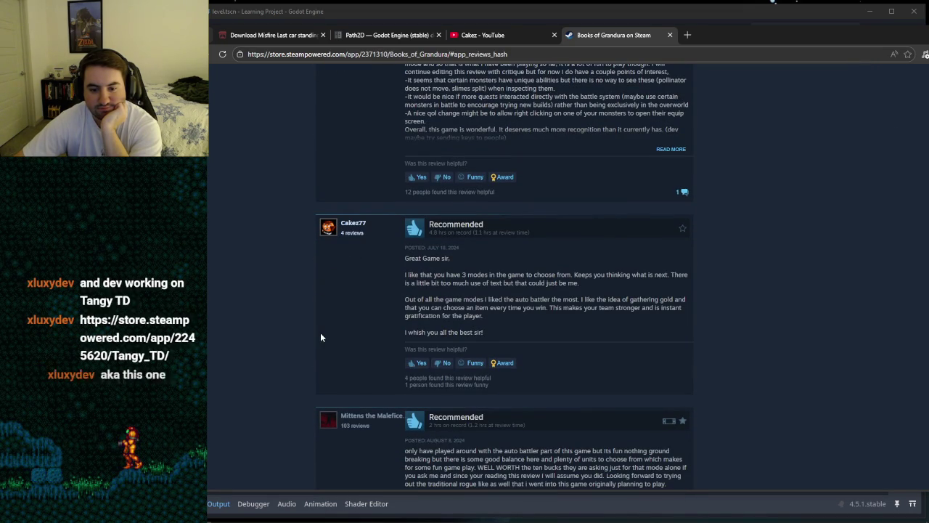
pyautogui.scroll(3, 321, 336)
pyautogui.scroll(1, 320, 337)
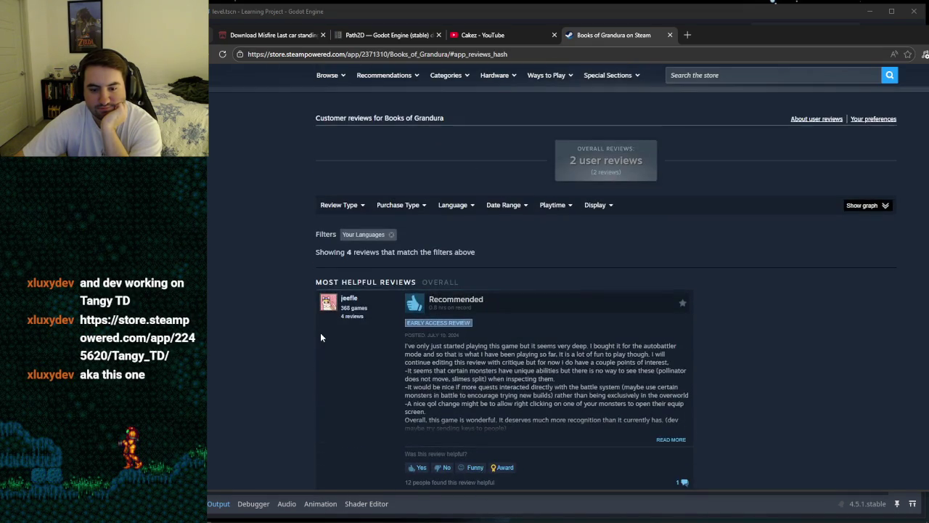
pyautogui.scroll(-1, 320, 337)
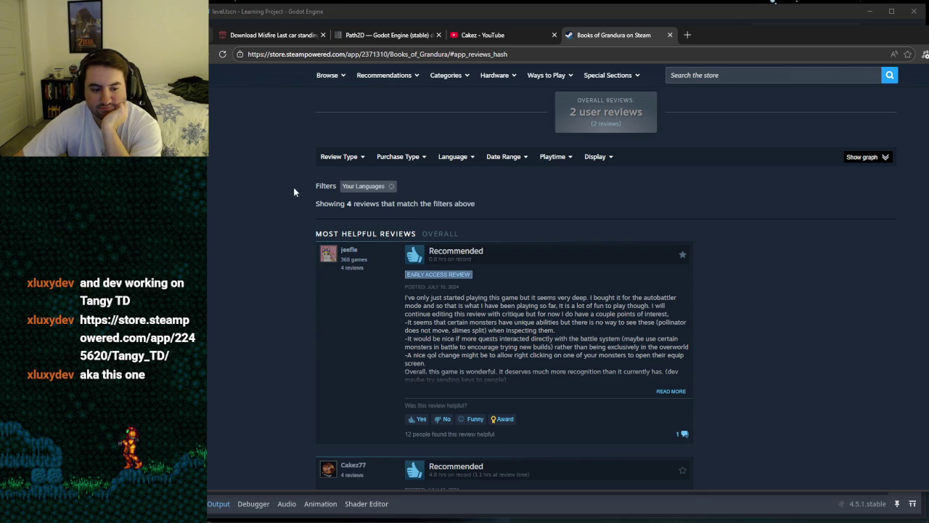
# Step: Paste the Tangy TD store link into a new tab's address bar and load it
pyautogui.click(291, 53)
pyautogui.write('https://store.steampowered.com/app/2245620/Tangy_TD/')
pyautogui.press('Return')
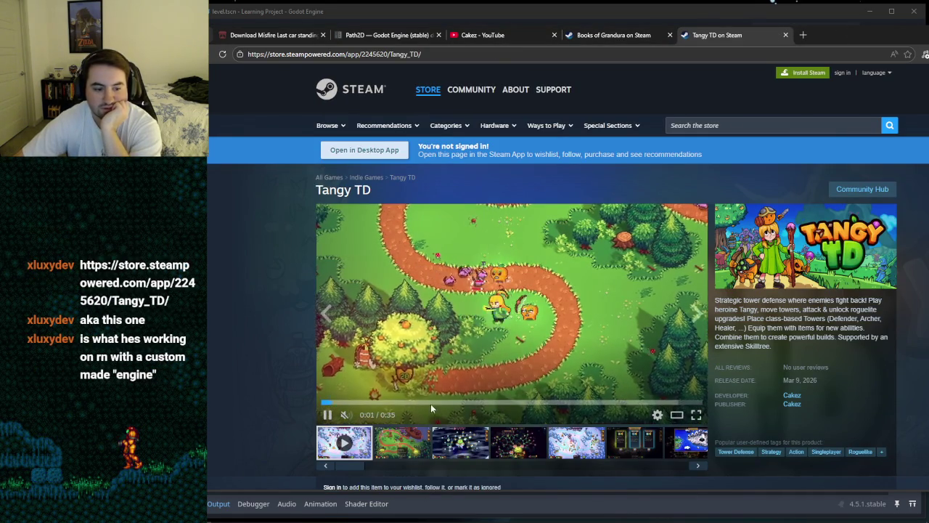
# Step: Scroll the Tangy TD page past the demo download and About This Game, then back up
pyautogui.scroll(-1, 269, 389)
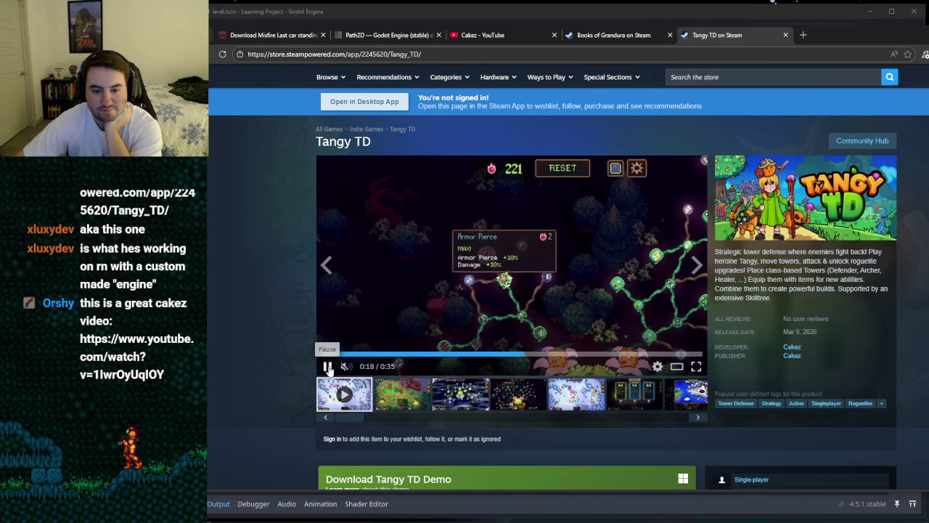
pyautogui.scroll(-8, 477, 248)
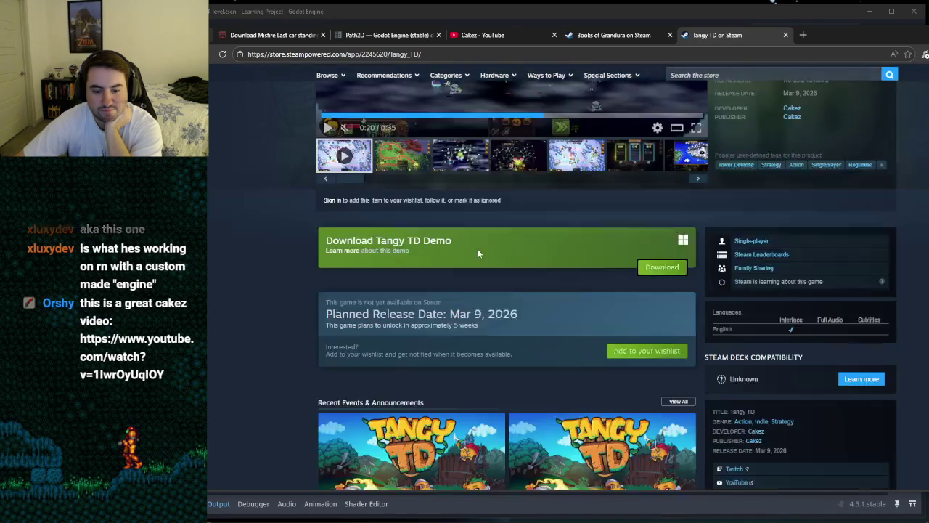
pyautogui.scroll(-3, 477, 248)
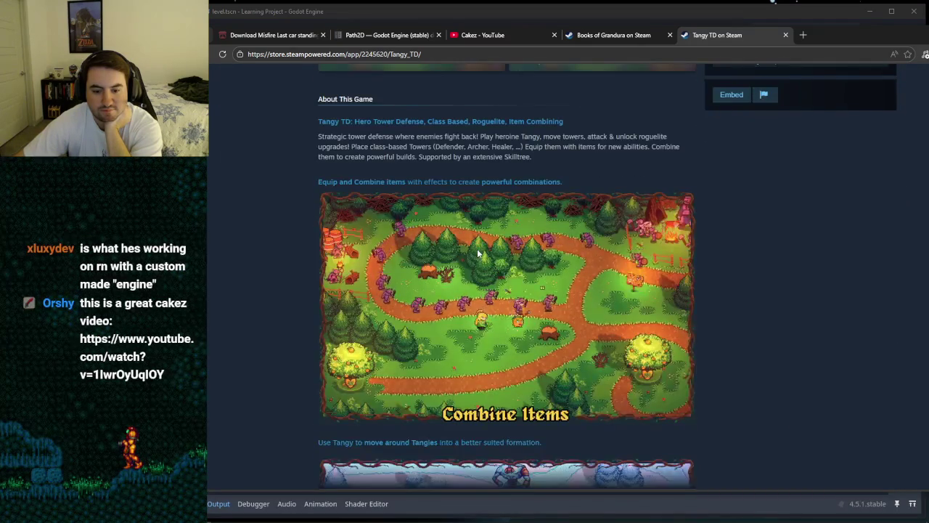
pyautogui.scroll(7, 477, 249)
pyautogui.scroll(5, 478, 252)
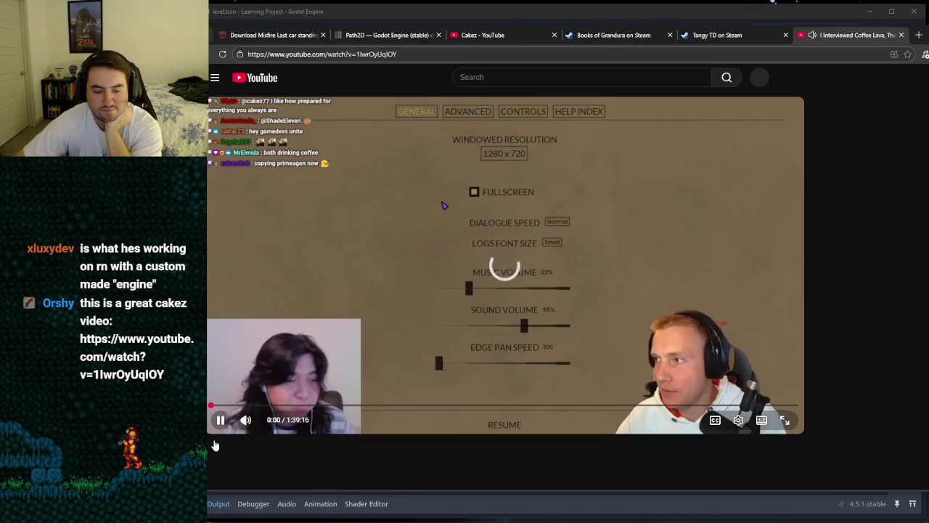
# Step: Pause the interview at 0:08, glance at Godot, then return to the interview tab
pyautogui.click(346, 352)
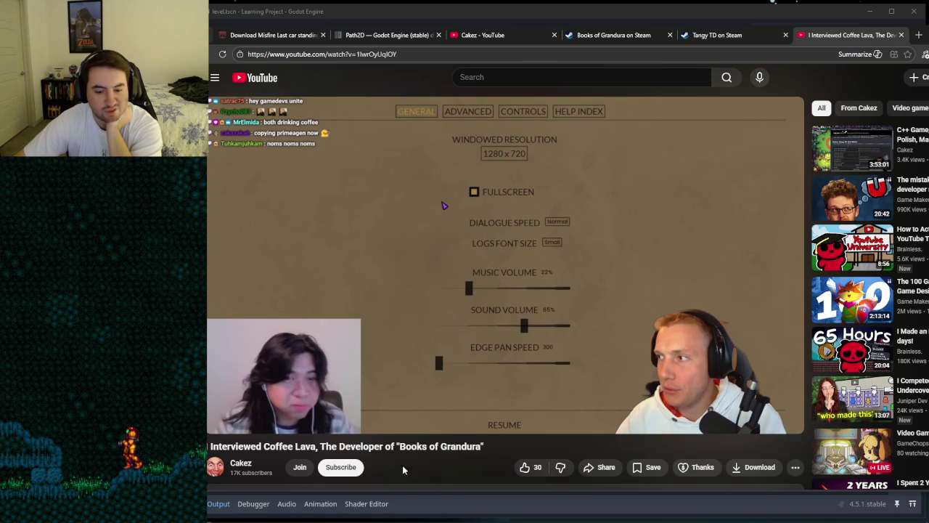
pyautogui.click(481, 271)
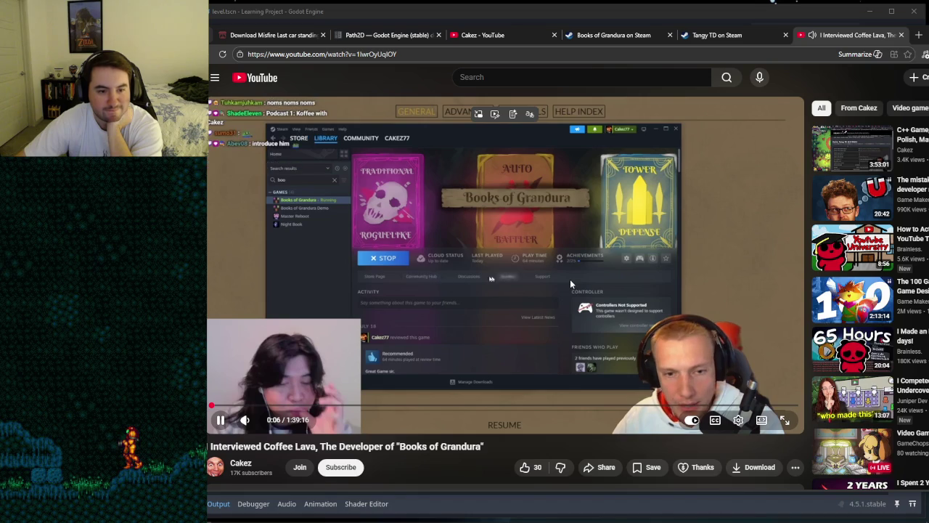
pyautogui.click(280, 359)
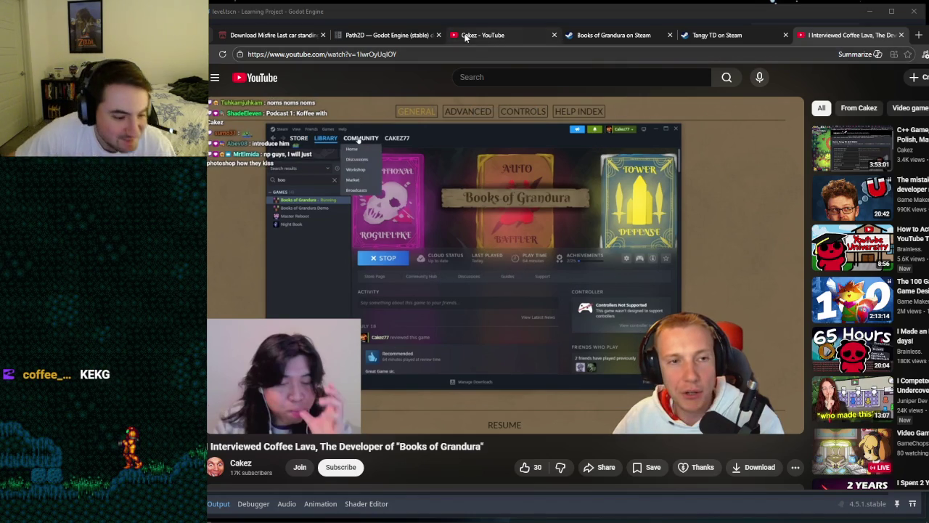
pyautogui.click(379, 34)
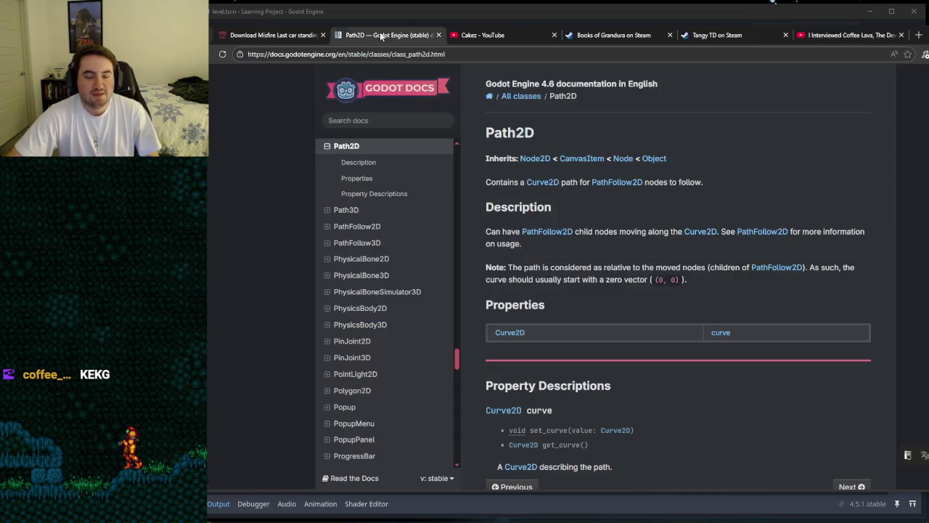
pyautogui.click(459, 14)
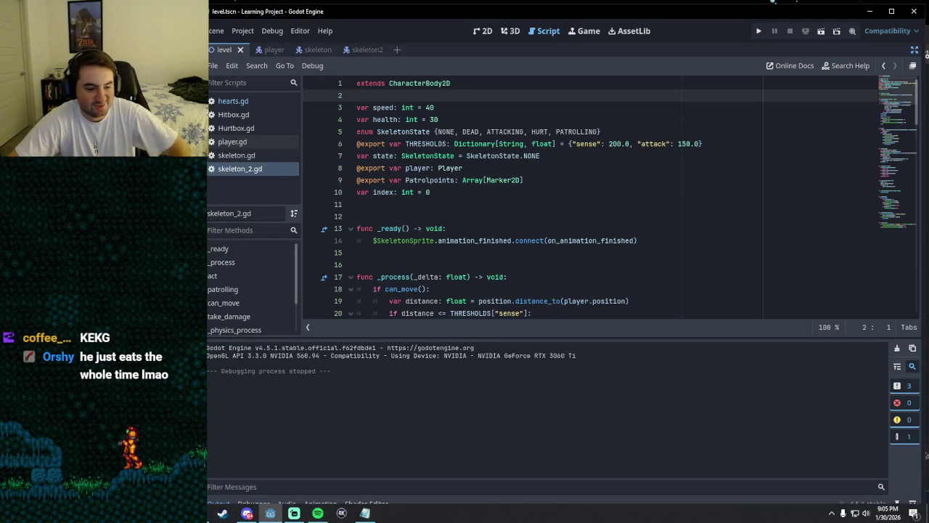
pyautogui.click(247, 513)
pyautogui.click(849, 35)
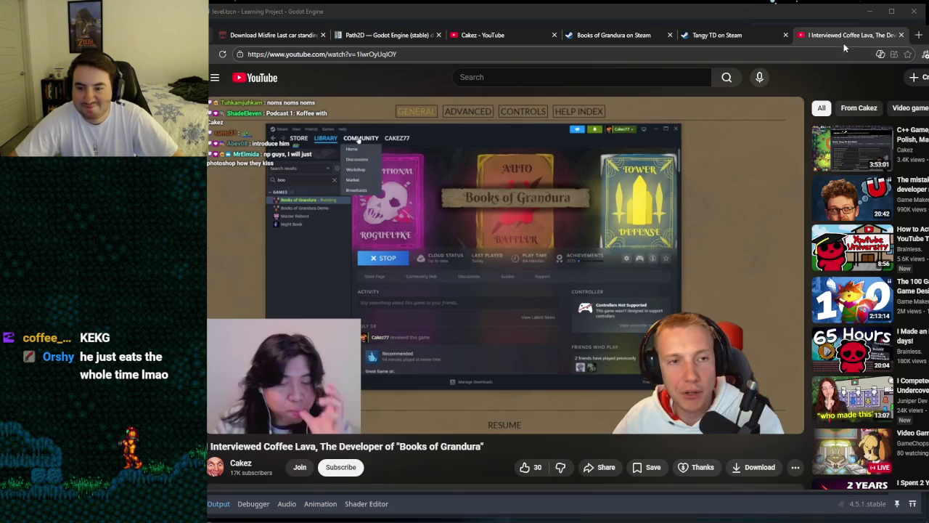
# Step: Resume and pause the interview a few times, clearing the selected Coffee Lava text
pyautogui.click(428, 384)
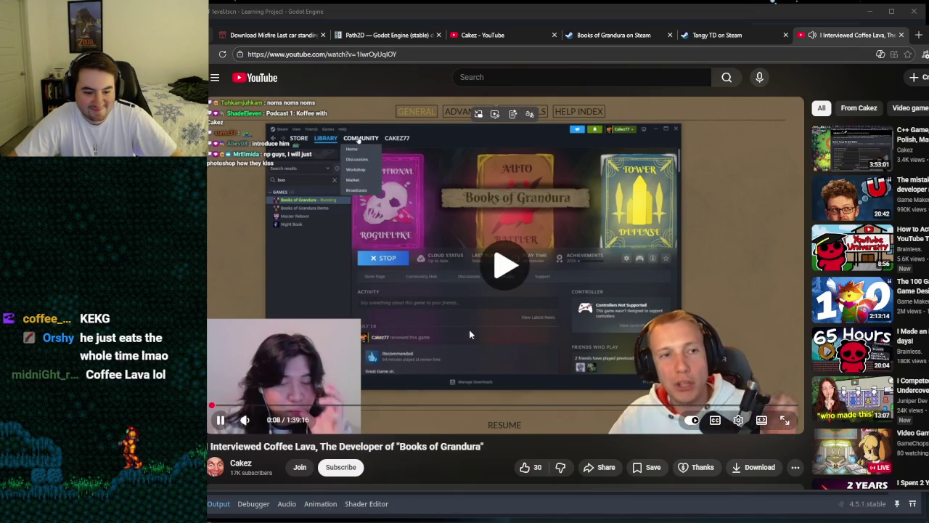
pyautogui.click(498, 293)
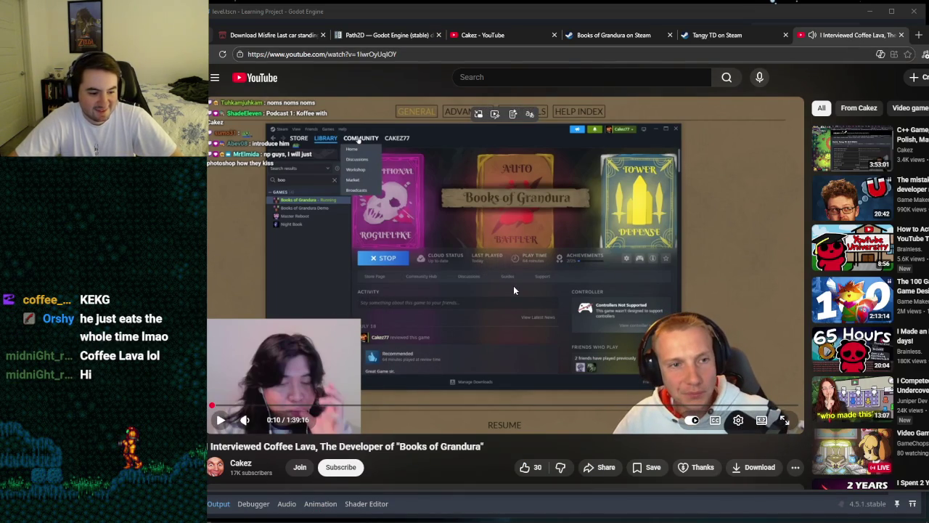
pyautogui.click(519, 291)
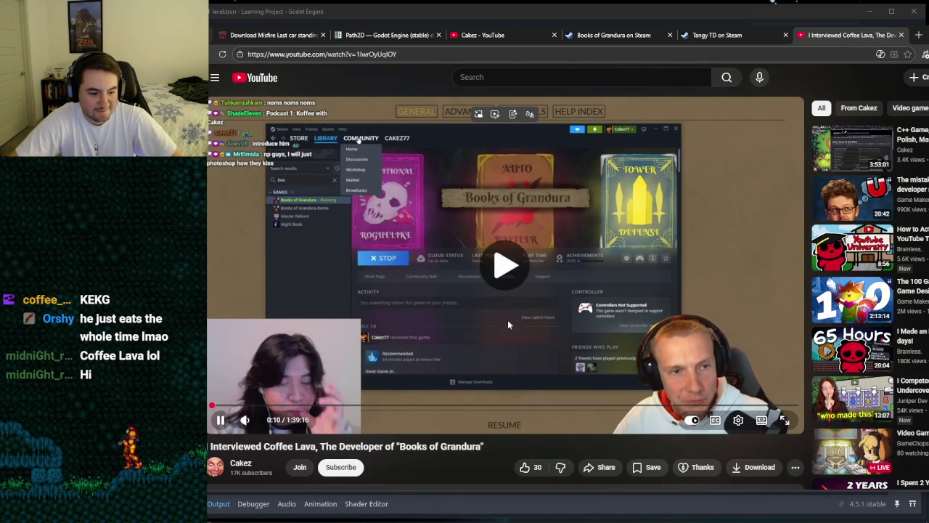
pyautogui.click(323, 411)
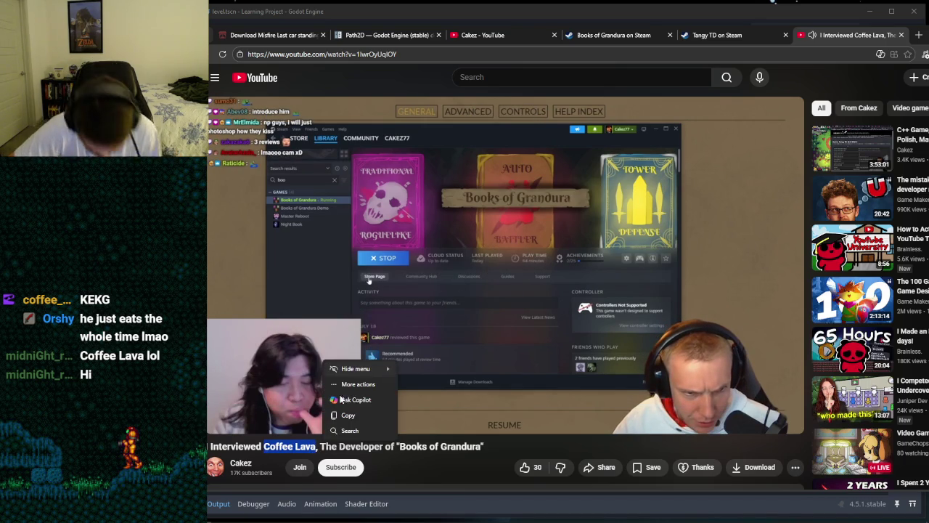
pyautogui.click(289, 447)
pyautogui.click(330, 394)
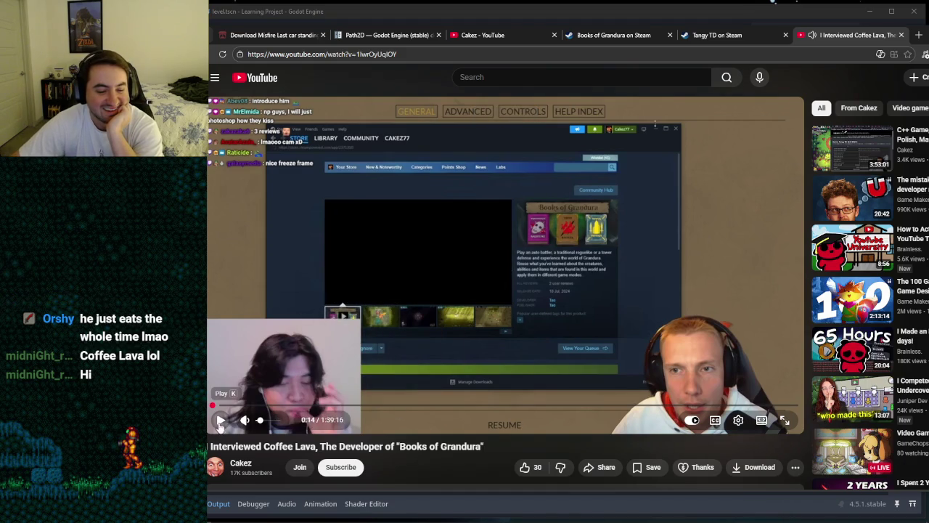
pyautogui.click(220, 421)
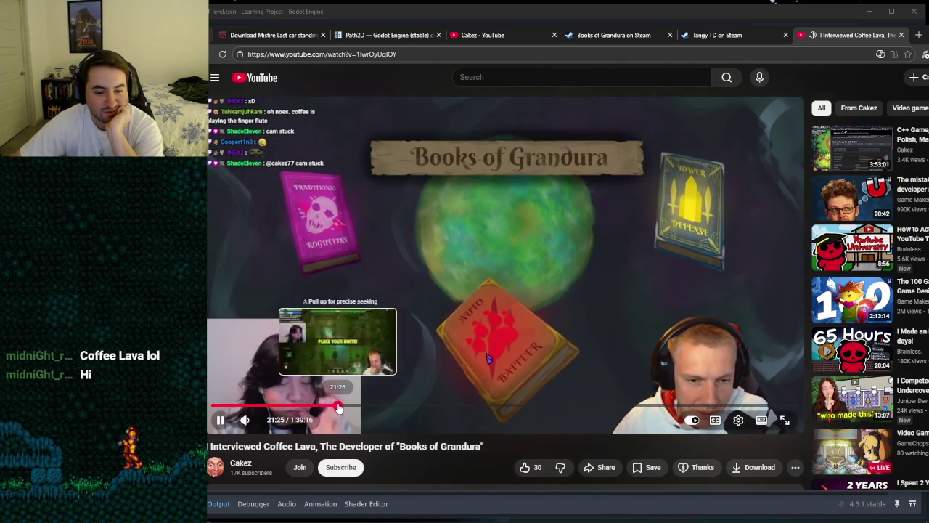
# Step: Seek the interview to about 21:20 and pause it at 21:45 on gameplay footage
pyautogui.click(337, 407)
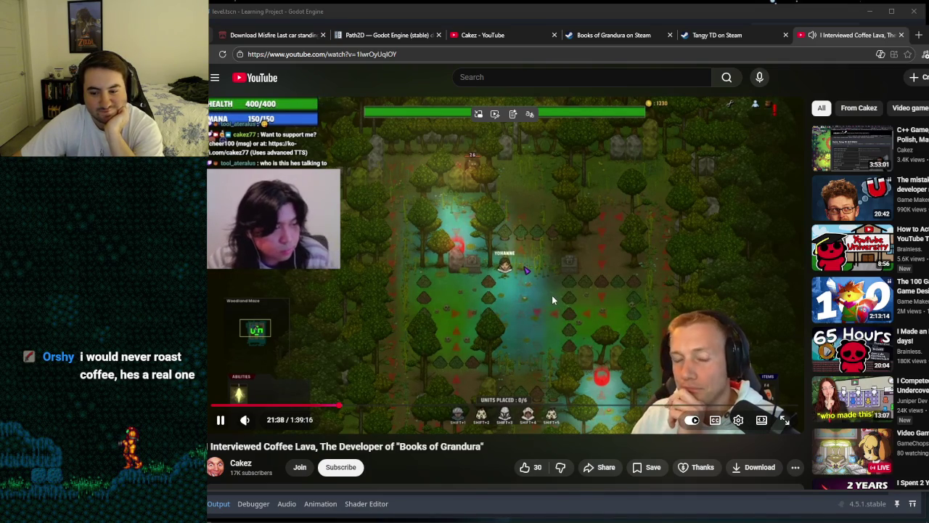
pyautogui.scroll(-2, 551, 295)
pyautogui.scroll(2, 551, 295)
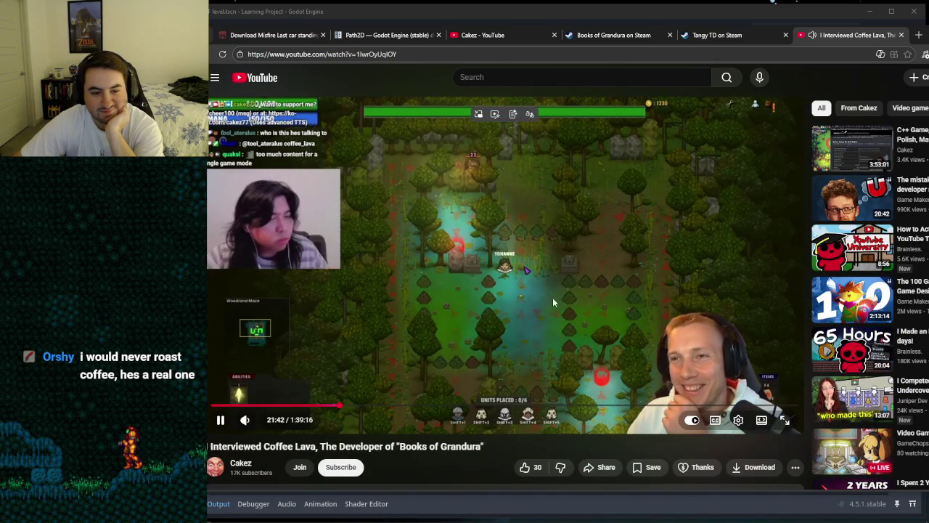
pyautogui.moveTo(259, 421)
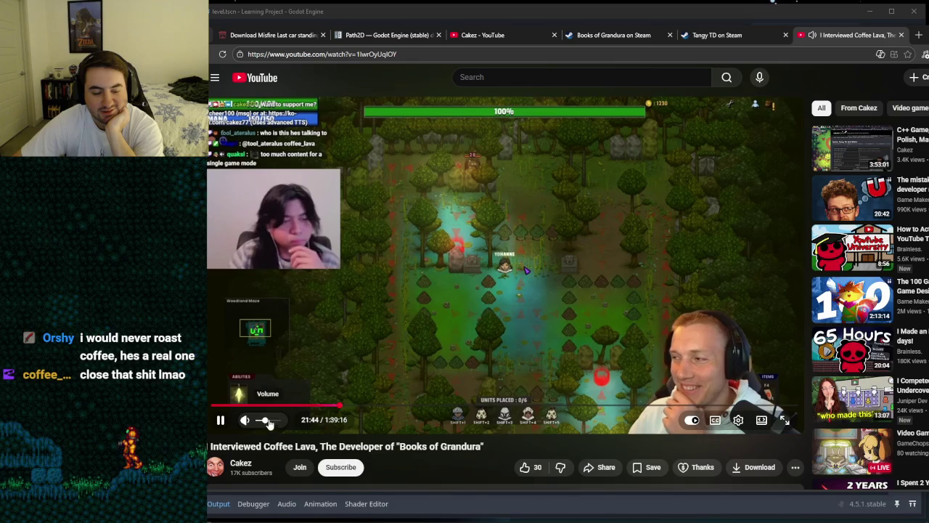
pyautogui.click(570, 303)
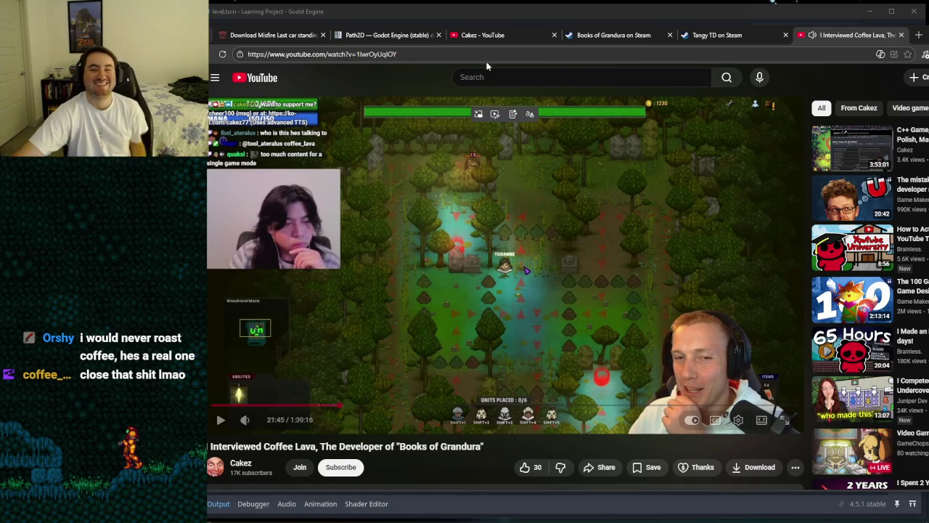
# Step: Check the Godot script editor, then bring back the Books of Grandura reviews tab
pyautogui.click(490, 9)
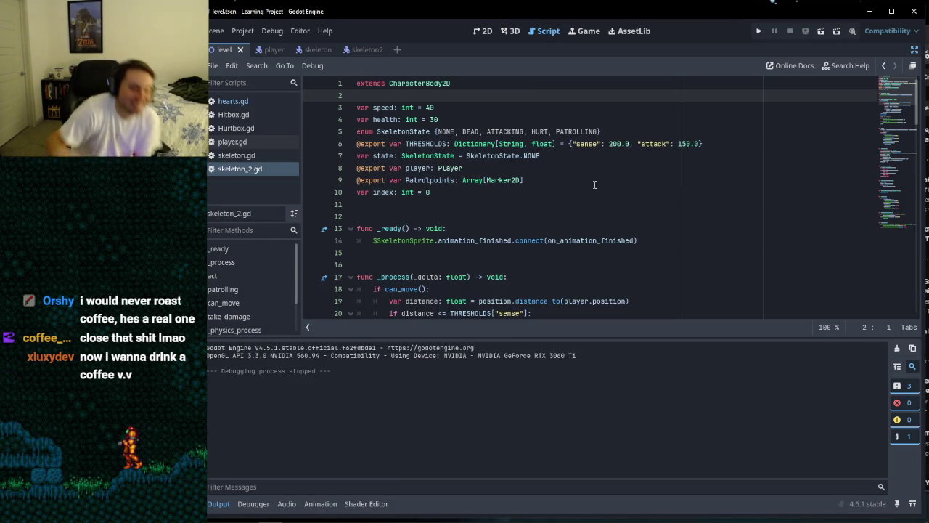
pyautogui.moveTo(464, 521)
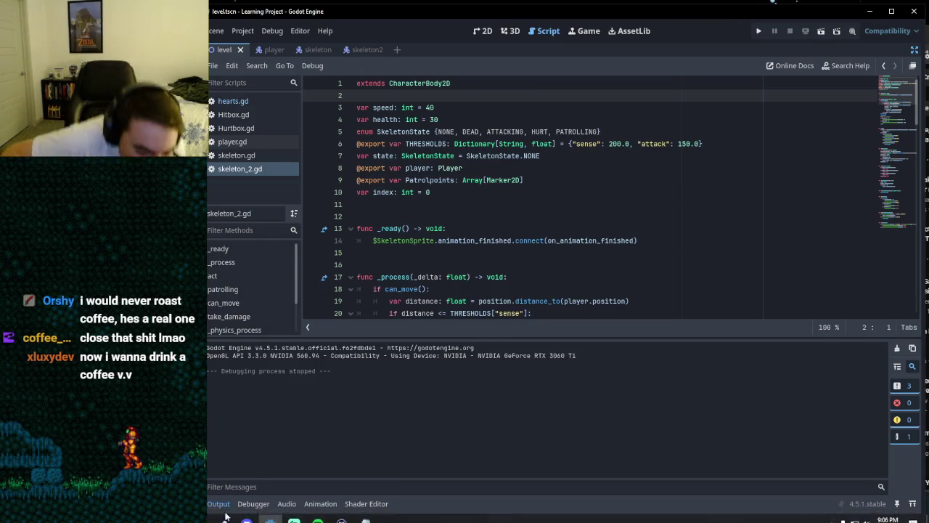
pyautogui.click(246, 513)
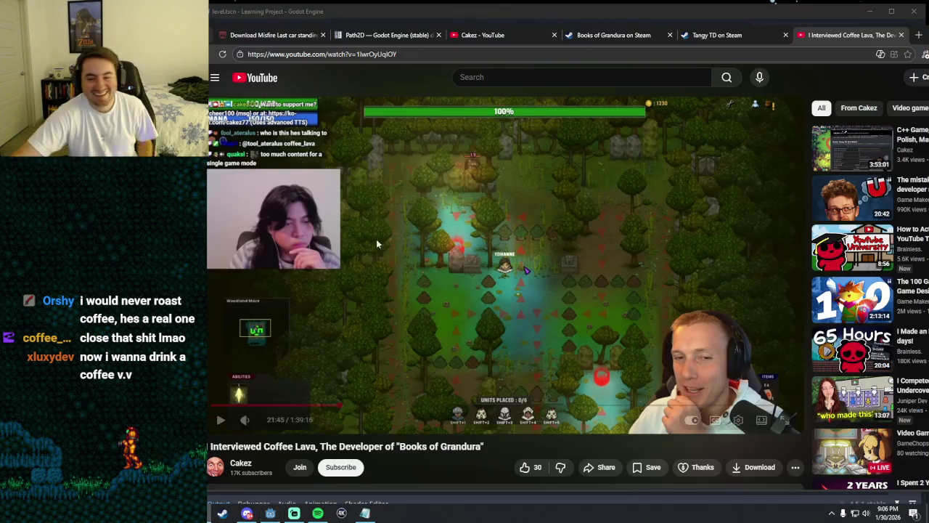
pyautogui.click(715, 35)
pyautogui.click(623, 35)
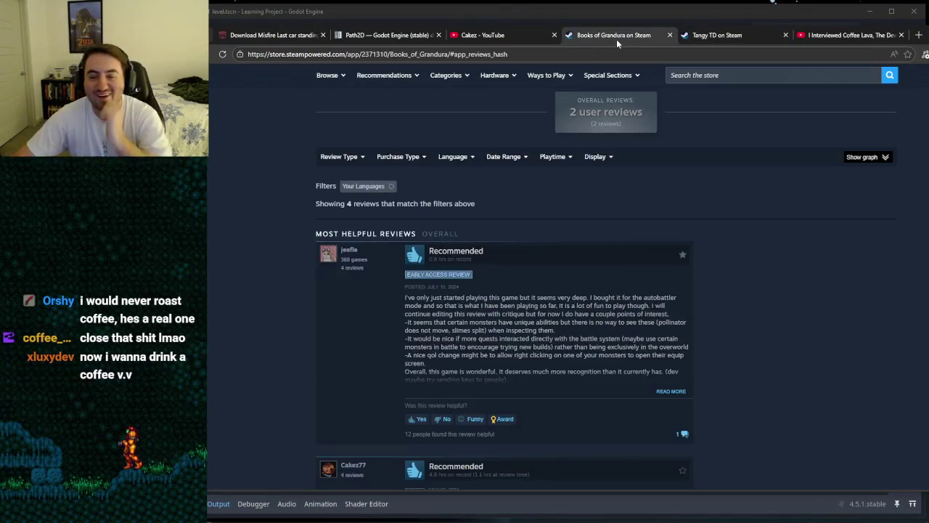
# Step: Find Books of Grandura in the Steam app store by searching 'f gr' and browse its page
pyautogui.click(222, 513)
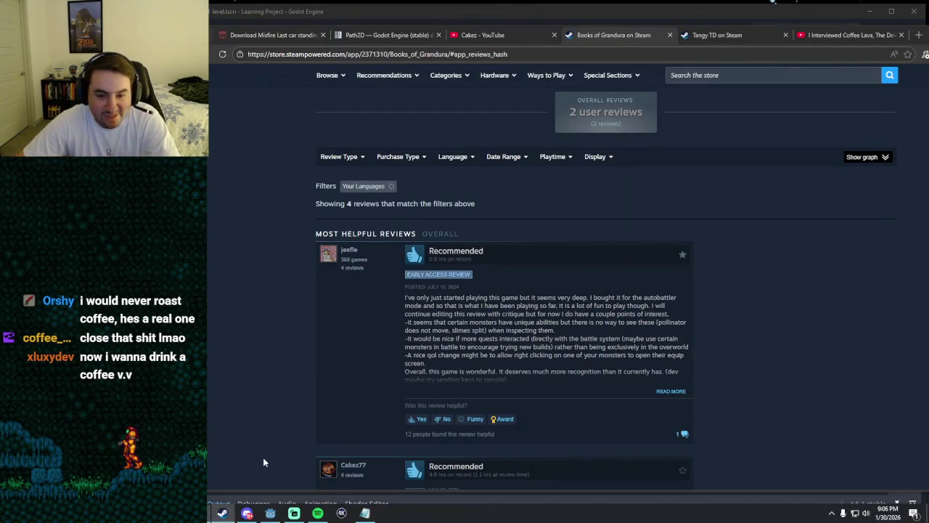
pyautogui.click(653, 102)
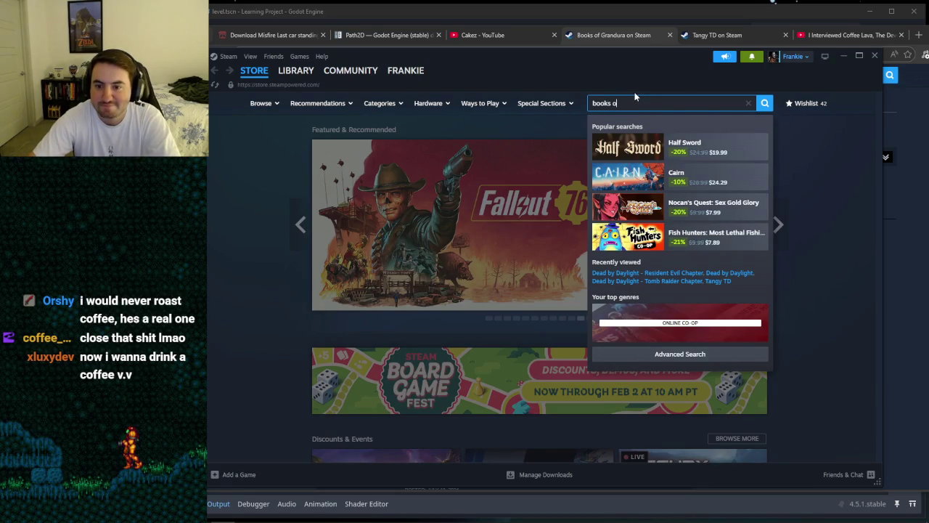
pyautogui.write('f gr')
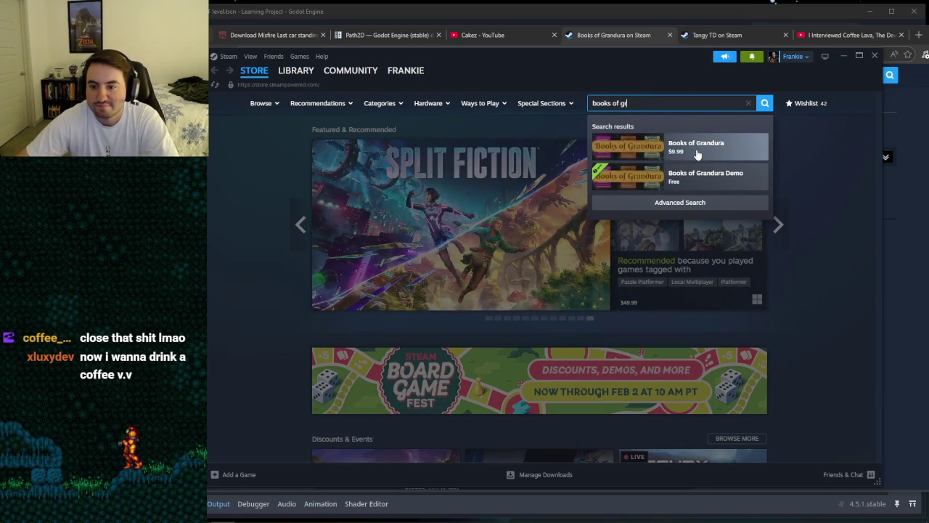
pyautogui.click(697, 154)
pyautogui.scroll(-1, 549, 261)
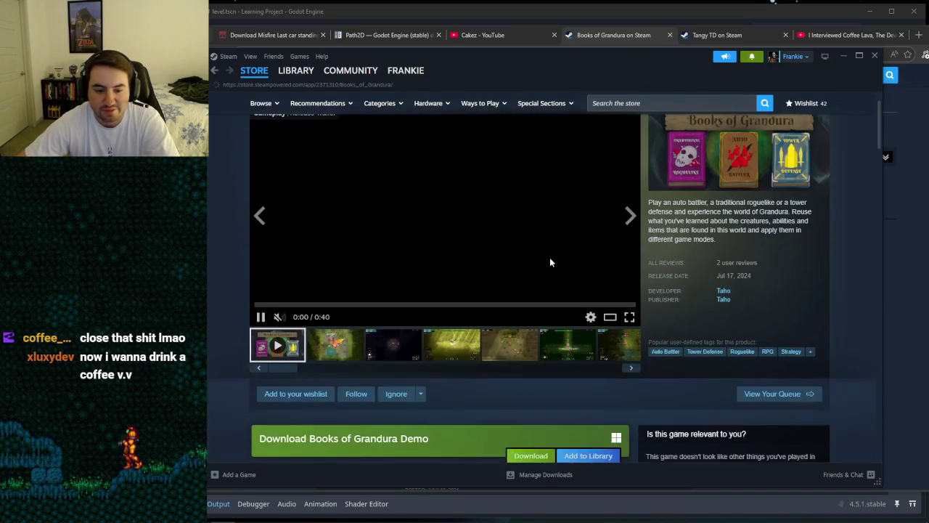
pyautogui.scroll(-3, 465, 257)
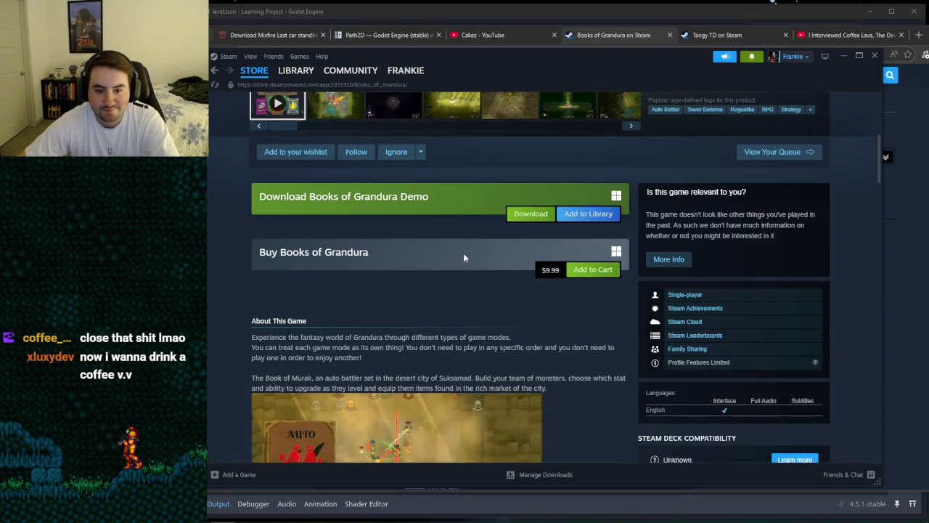
pyautogui.scroll(-2, 447, 244)
pyautogui.scroll(2, 447, 244)
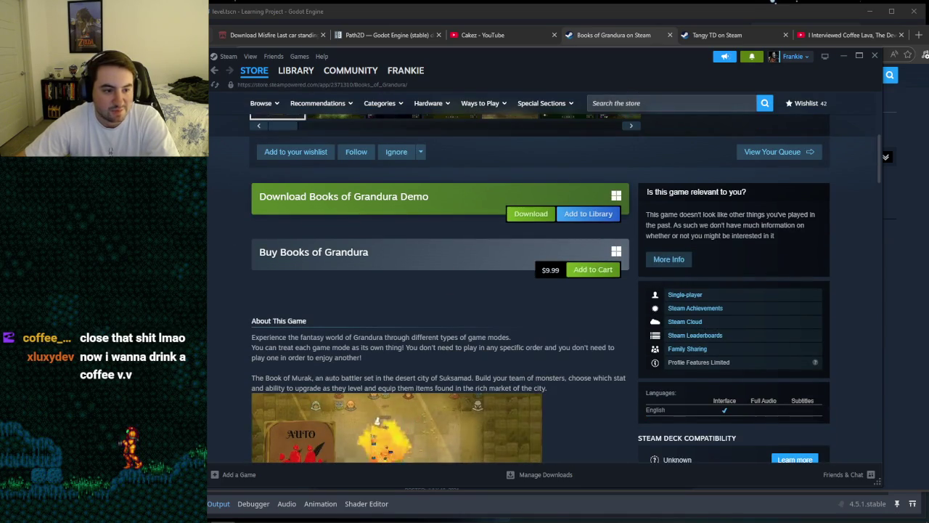
pyautogui.scroll(4, 477, 286)
pyautogui.scroll(-3, 477, 286)
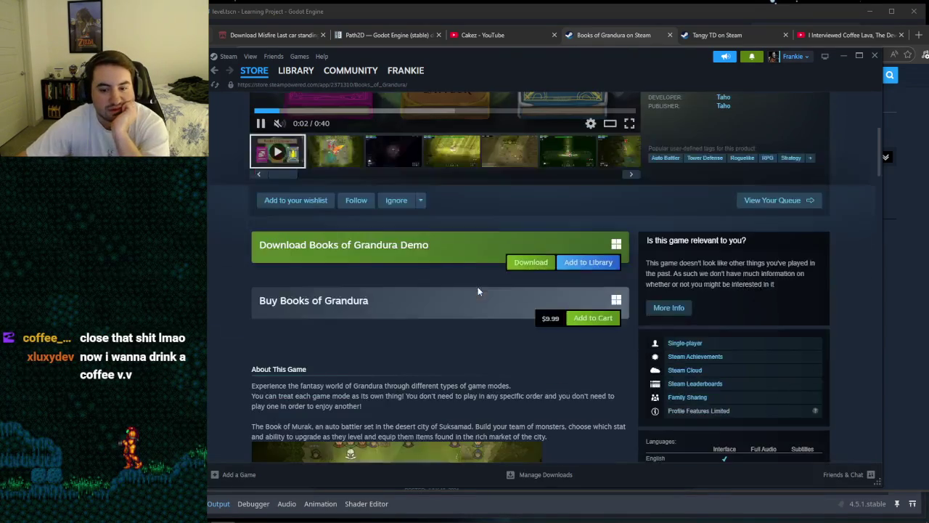
pyautogui.scroll(-3, 472, 286)
pyautogui.scroll(2, 473, 269)
pyautogui.scroll(2, 473, 269)
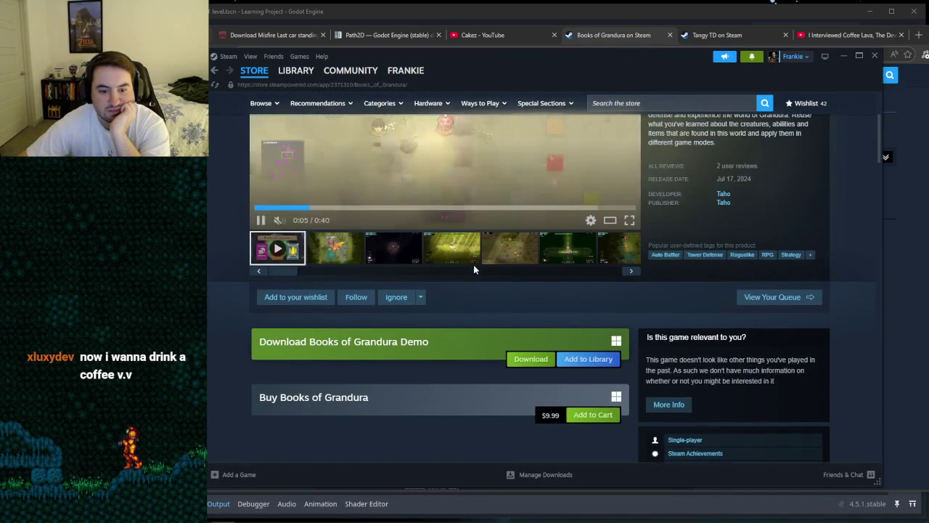
# Step: Wishlist Books of Grandura and start installing its demo to Local Drive (C:)
pyautogui.click(297, 297)
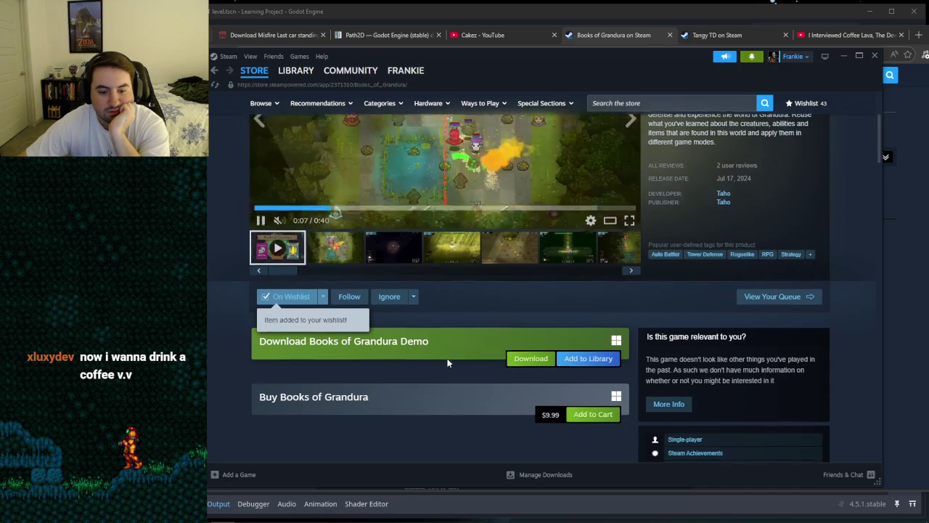
pyautogui.scroll(-1, 457, 361)
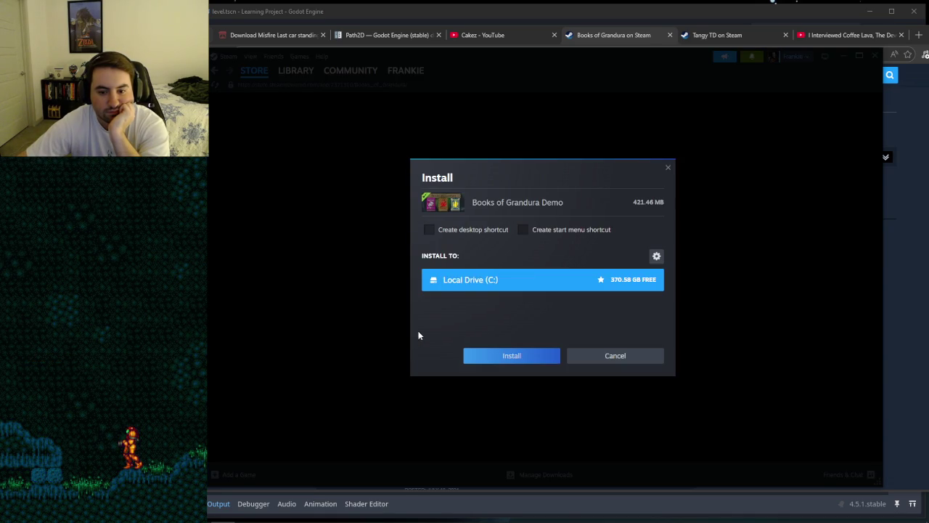
pyautogui.click(491, 354)
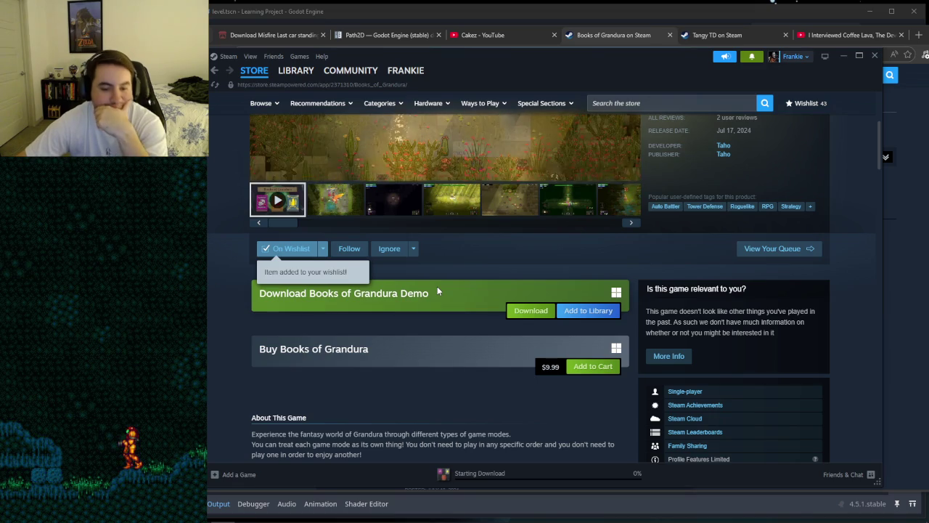
# Step: Pause the Books of Grandura trailer and browse to developer Taho's three listed games
pyautogui.scroll(3, 437, 286)
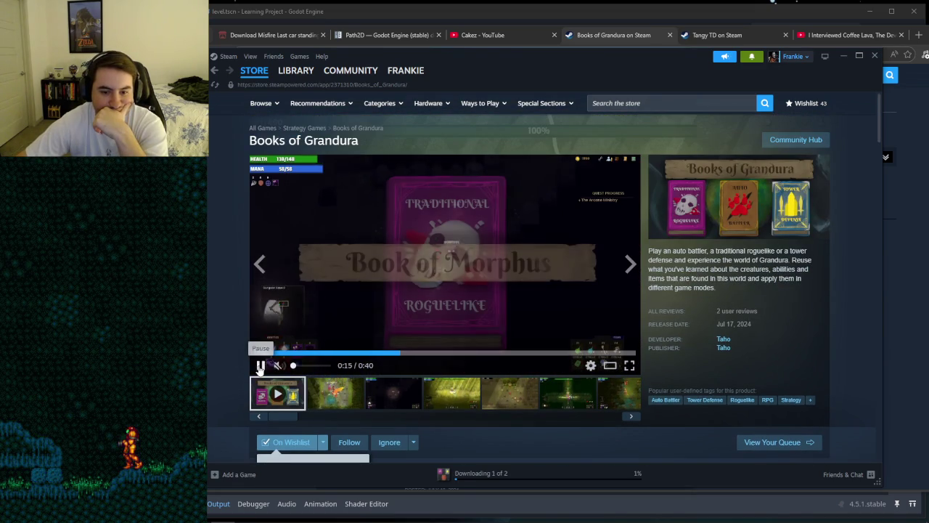
pyautogui.click(260, 365)
pyautogui.scroll(-3, 358, 268)
pyautogui.scroll(-5, 357, 268)
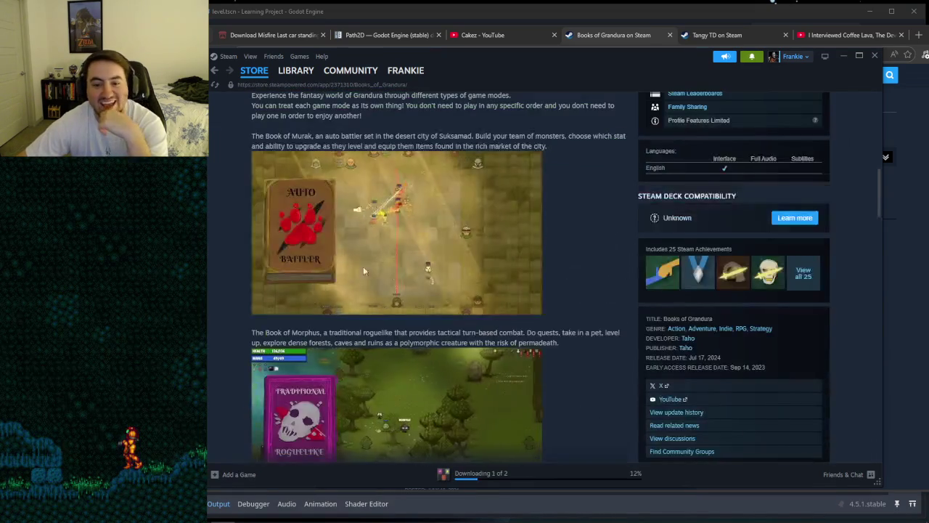
pyautogui.scroll(7, 561, 276)
pyautogui.scroll(2, 562, 275)
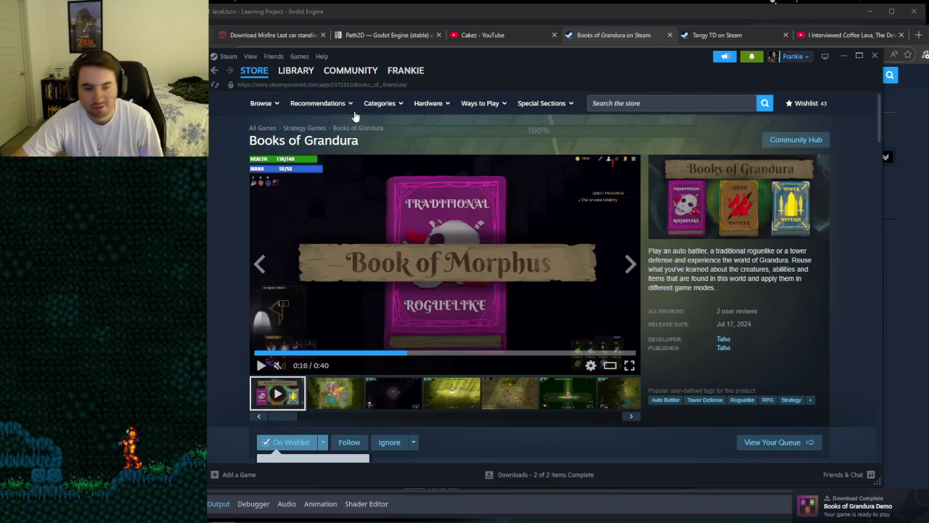
pyautogui.moveTo(415, 77)
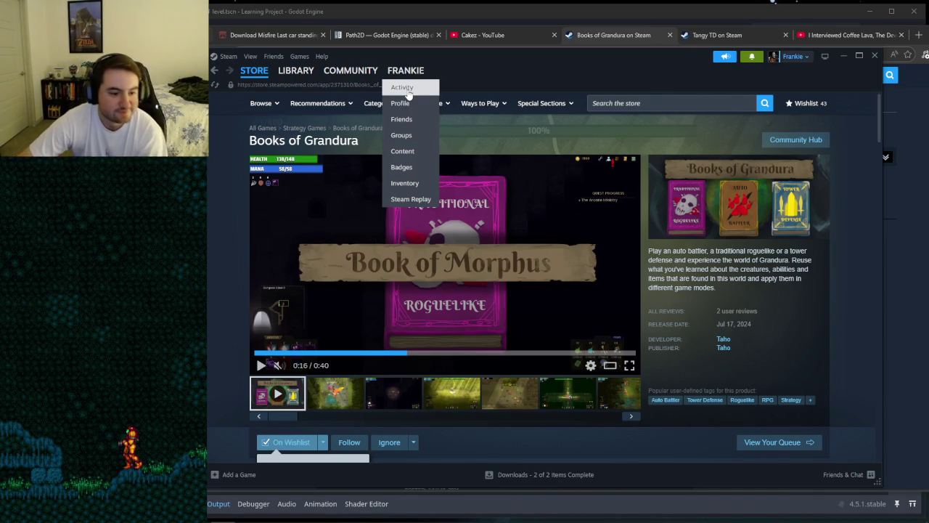
pyautogui.scroll(-2, 499, 296)
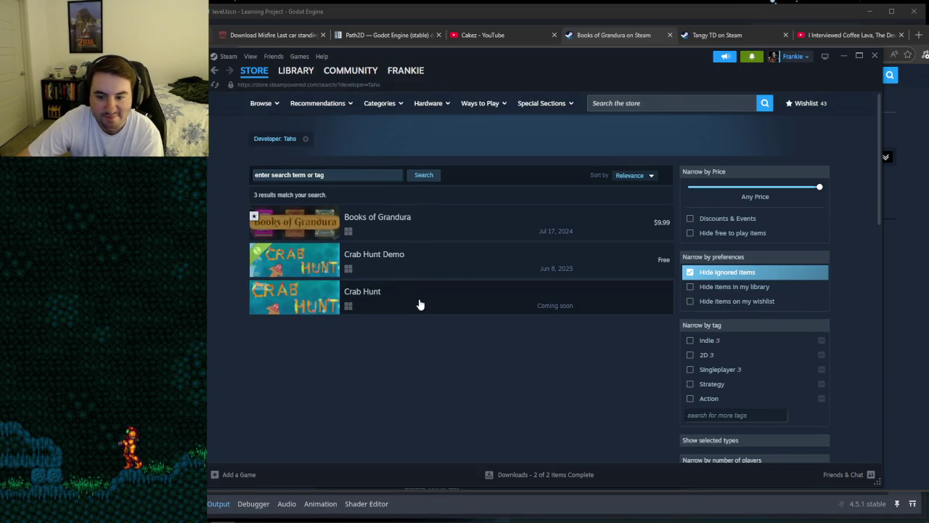
# Step: Open the Crab Hunt store page and skip its trailer ahead, pausing at 0:16
pyautogui.moveTo(440, 264)
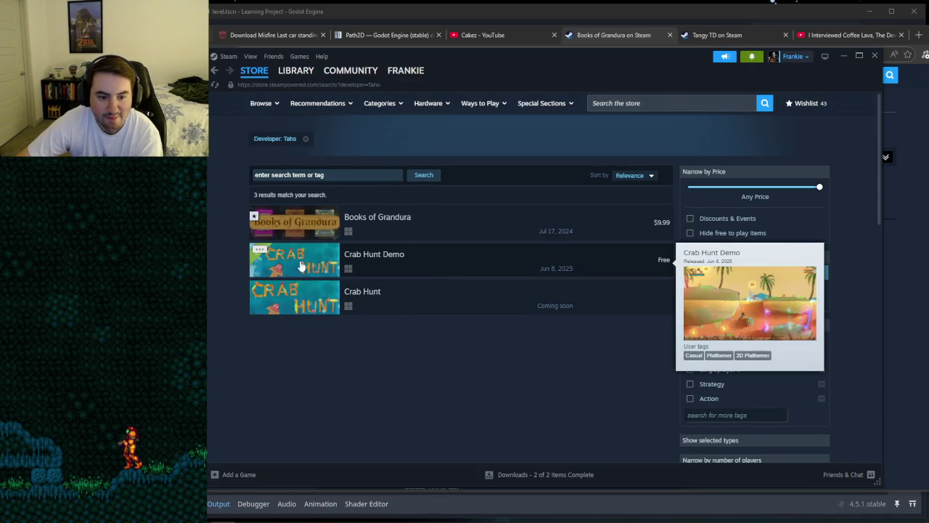
pyautogui.click(486, 270)
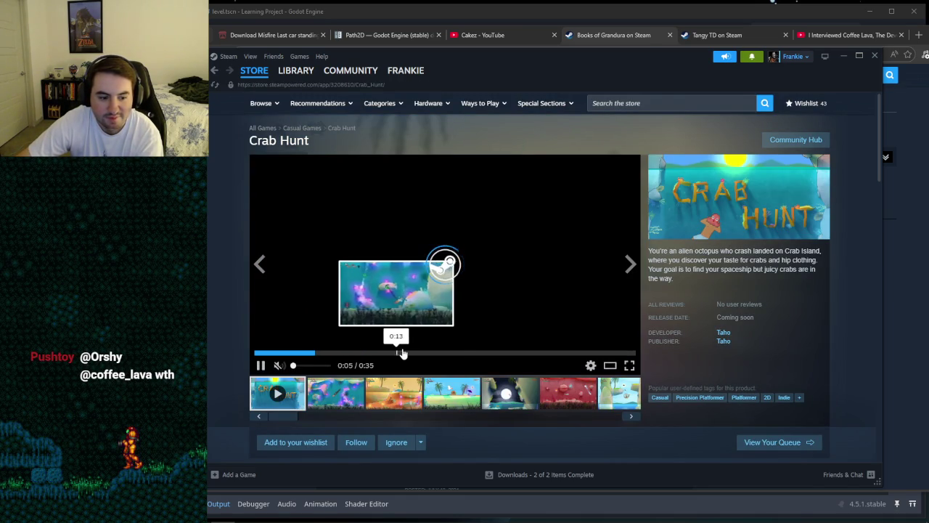
pyautogui.click(262, 365)
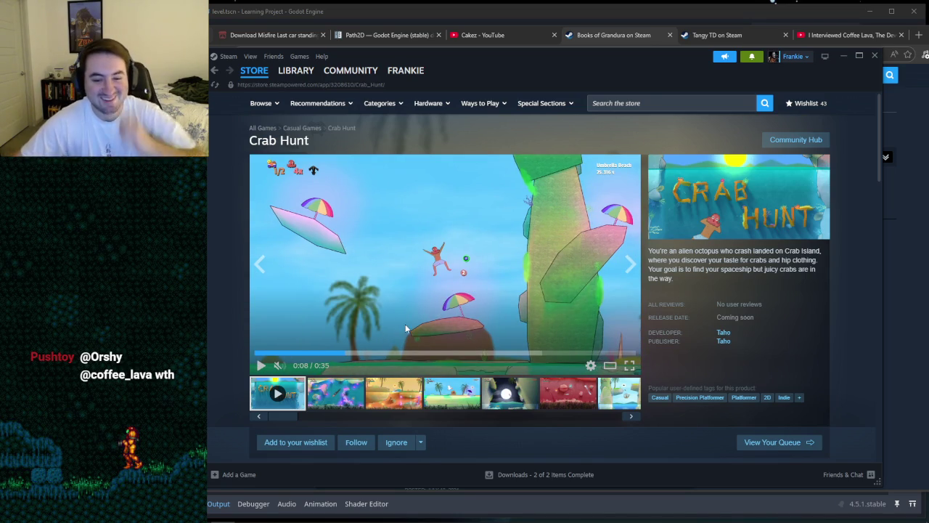
pyautogui.click(385, 356)
pyautogui.click(259, 366)
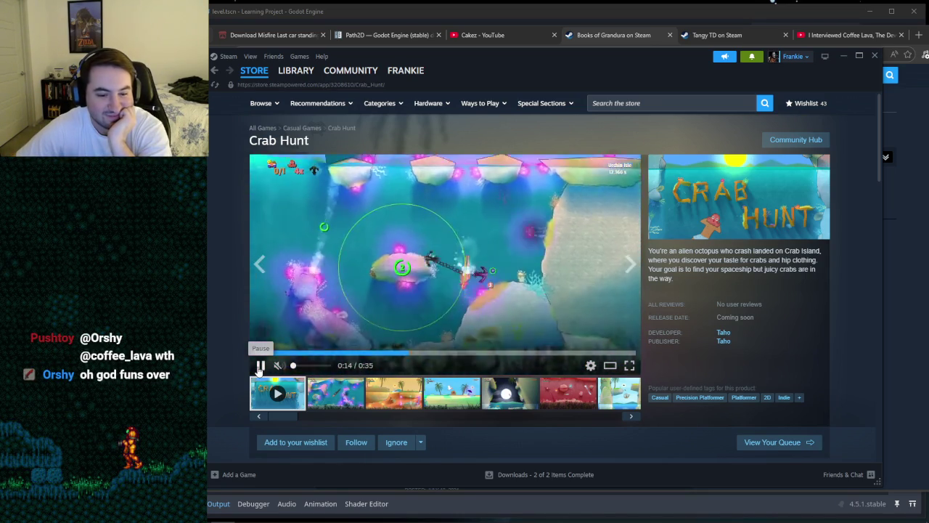
pyautogui.click(259, 366)
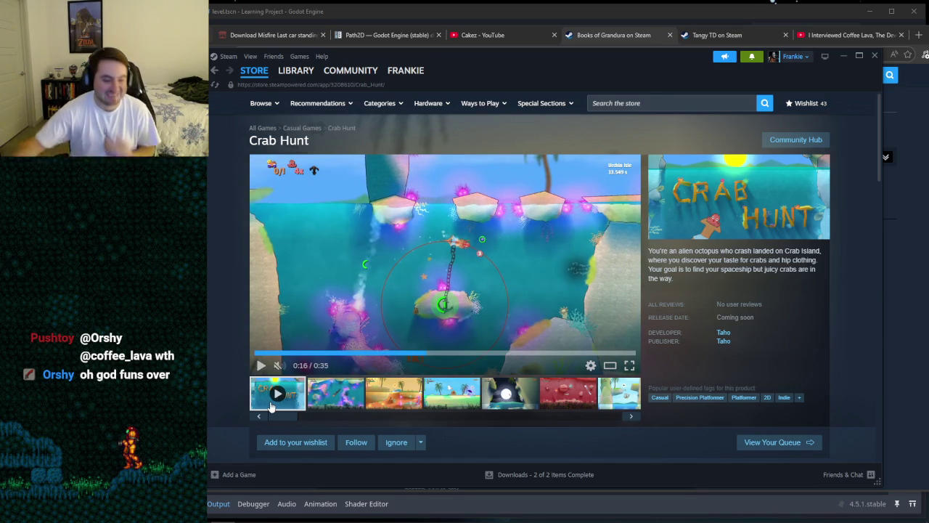
# Step: Play the Crab Hunt trailer on and pause it at 0:32
pyautogui.click(262, 365)
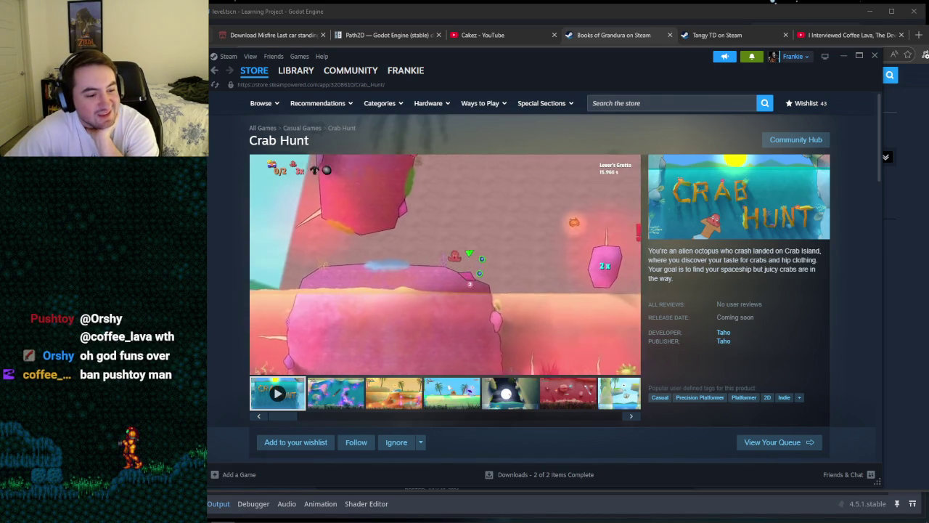
pyautogui.moveTo(434, 344)
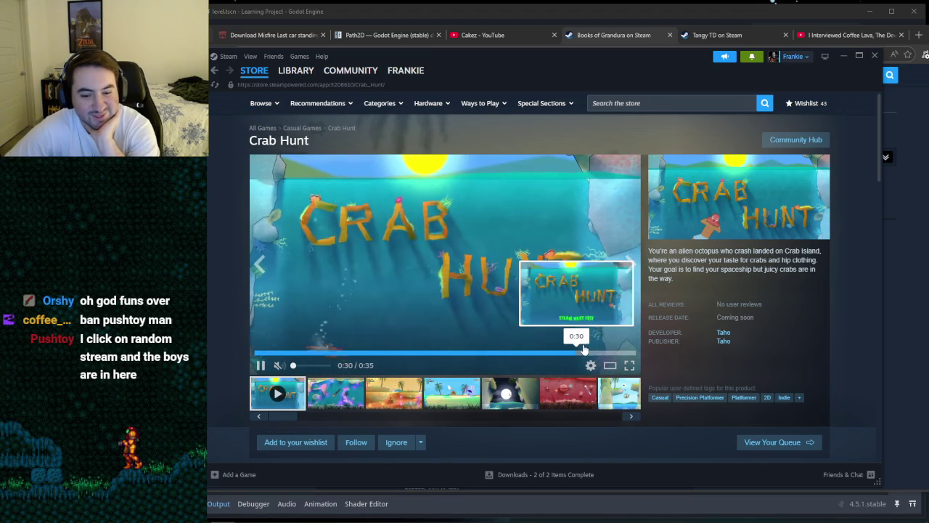
pyautogui.click(261, 365)
pyautogui.scroll(-2, 462, 297)
pyautogui.scroll(-1, 462, 297)
pyautogui.scroll(2, 462, 296)
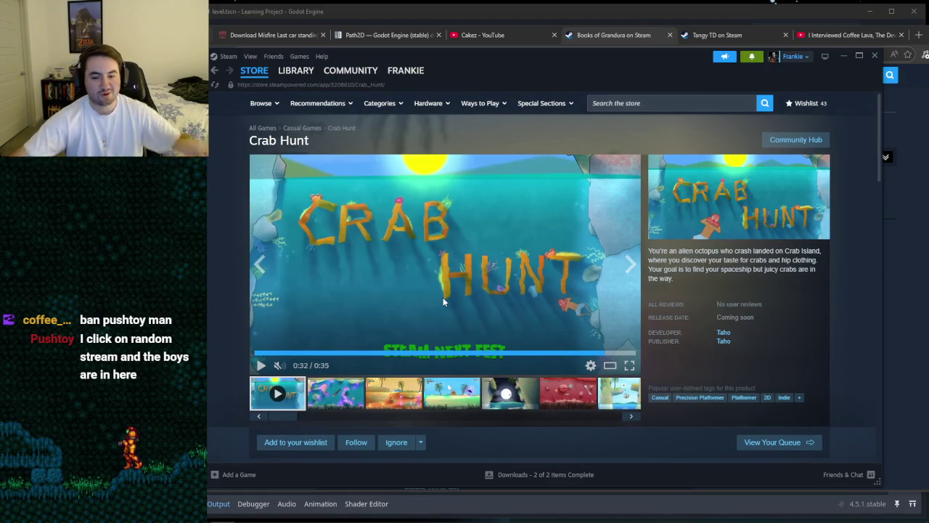
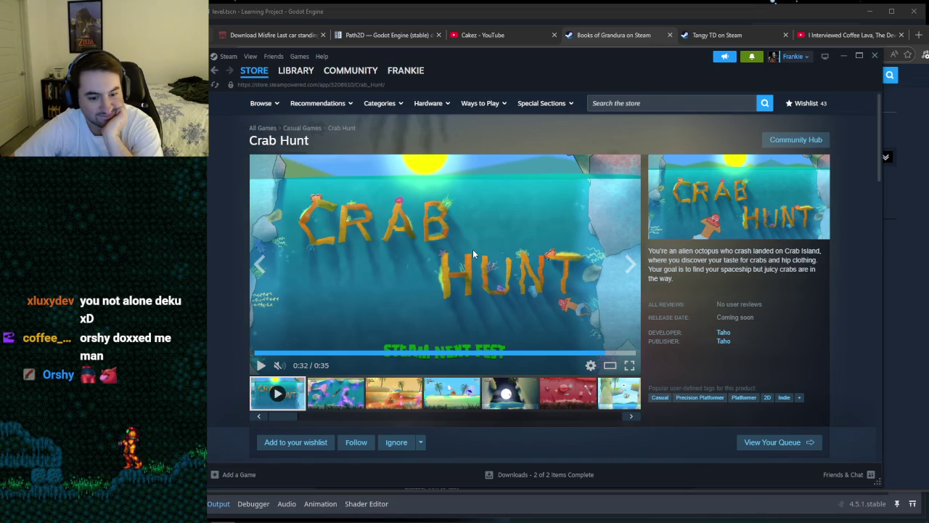
# Step: Move the Steam Crab Hunt window aside and bring the Godot editor with skeleton_2.gd to the front
pyautogui.moveTo(525, 89)
pyautogui.mouseDown()
pyautogui.moveTo(511, 154)
pyautogui.moveTo(518, 123)
pyautogui.moveTo(447, 88)
pyautogui.moveTo(515, 289)
pyautogui.moveTo(555, 81)
pyautogui.moveTo(527, 46)
pyautogui.moveTo(471, 76)
pyautogui.moveTo(460, 68)
pyautogui.mouseUp()
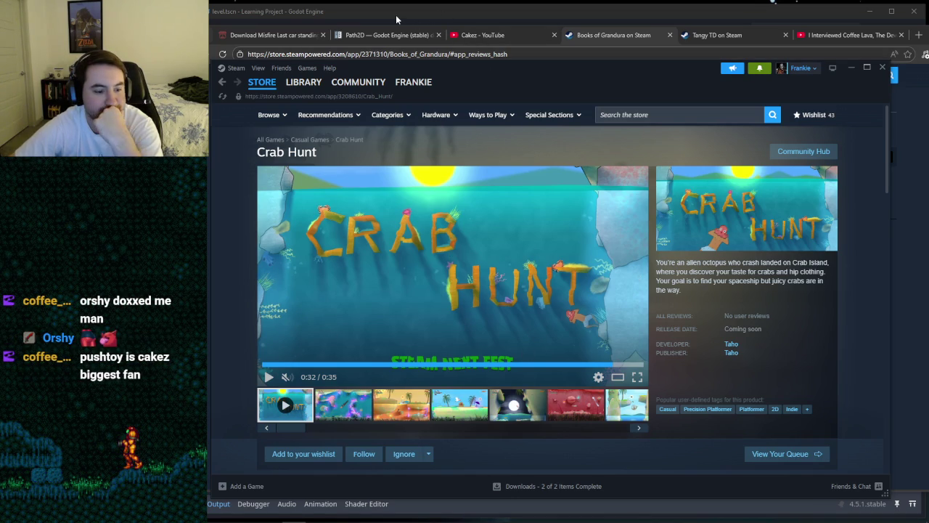
pyautogui.moveTo(270, 515)
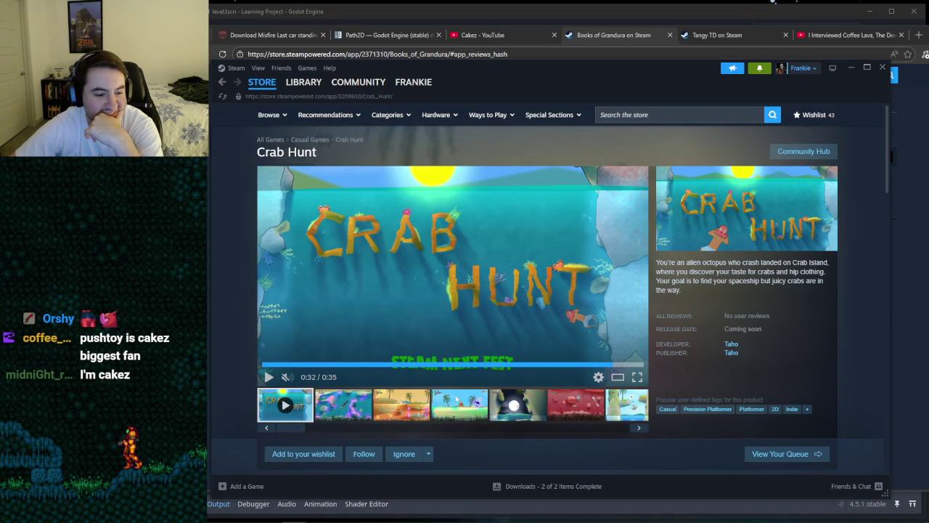
pyautogui.click(270, 514)
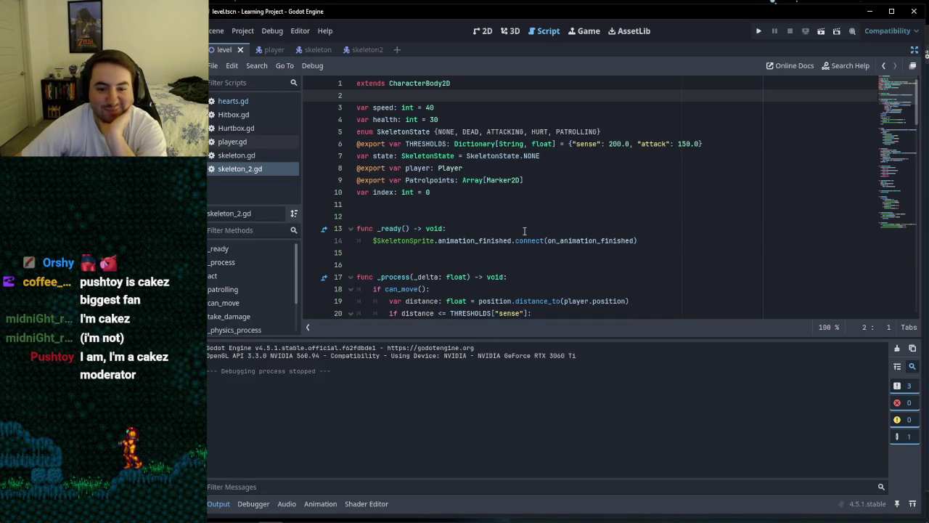
pyautogui.scroll(-20, 524, 231)
pyautogui.scroll(-8, 524, 230)
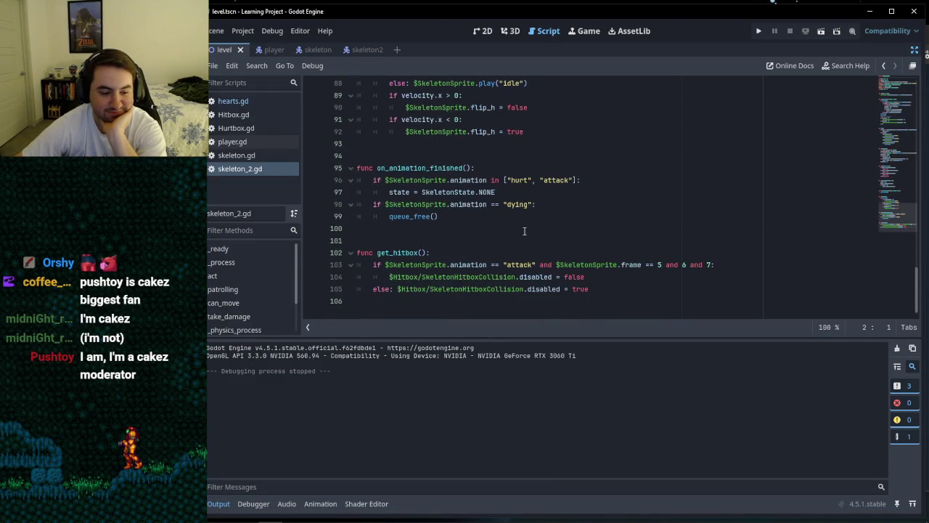
pyautogui.scroll(5, 524, 231)
pyautogui.scroll(3, 524, 230)
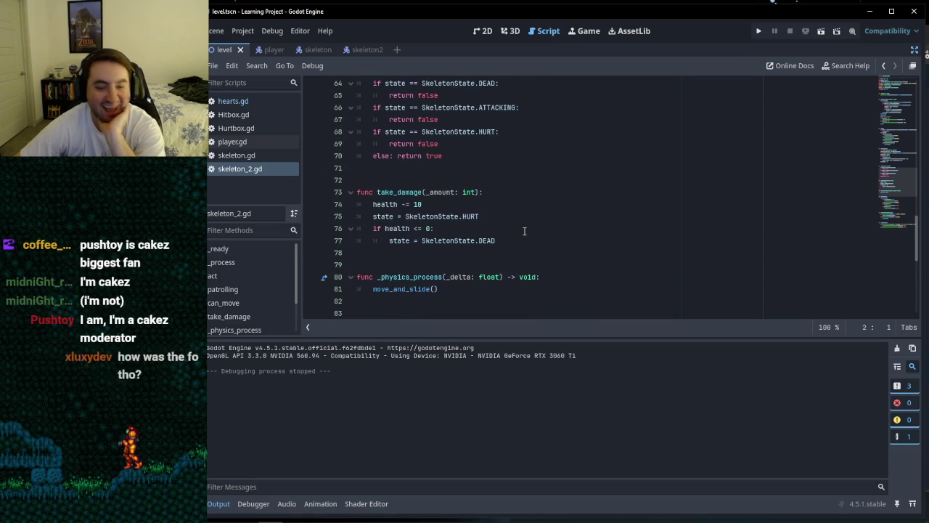
pyautogui.click(460, 258)
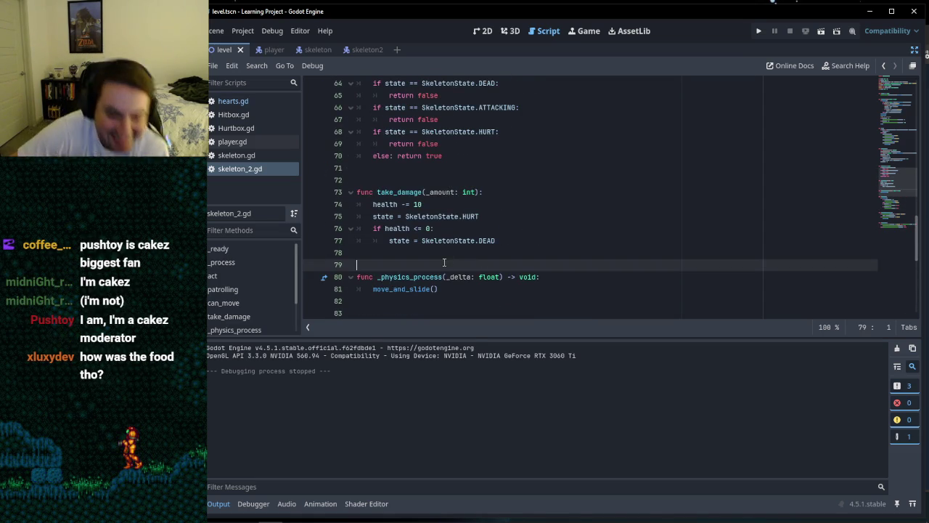
pyautogui.scroll(7, 468, 247)
pyautogui.scroll(4, 480, 240)
pyautogui.scroll(-11, 479, 239)
pyautogui.scroll(-8, 480, 240)
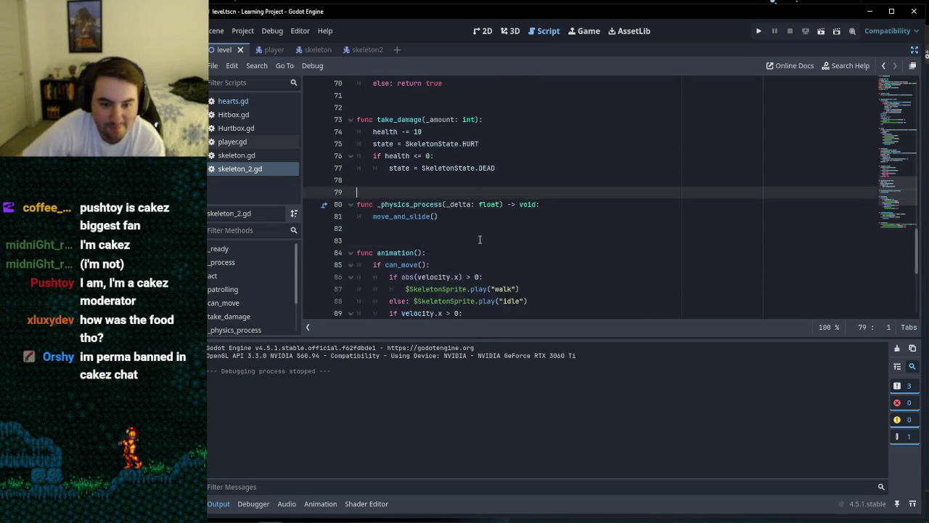
pyautogui.scroll(9, 480, 239)
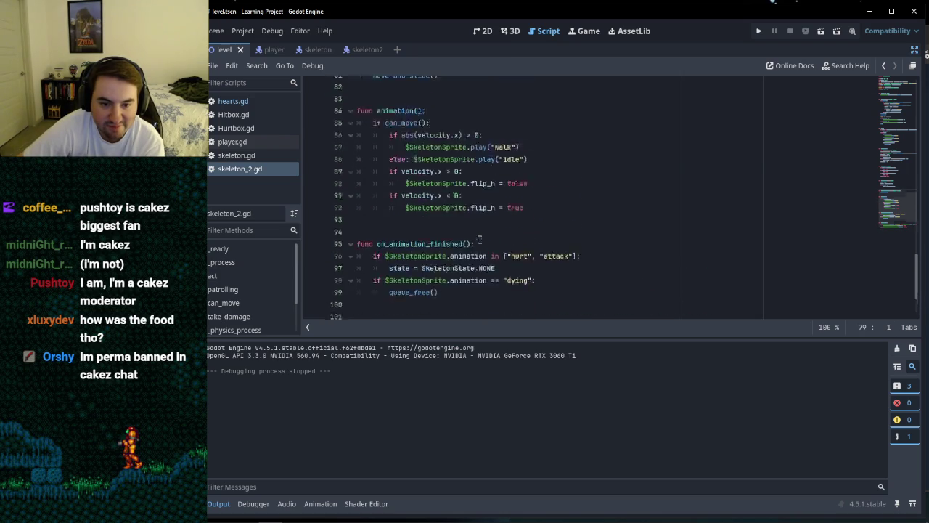
pyautogui.scroll(6, 482, 238)
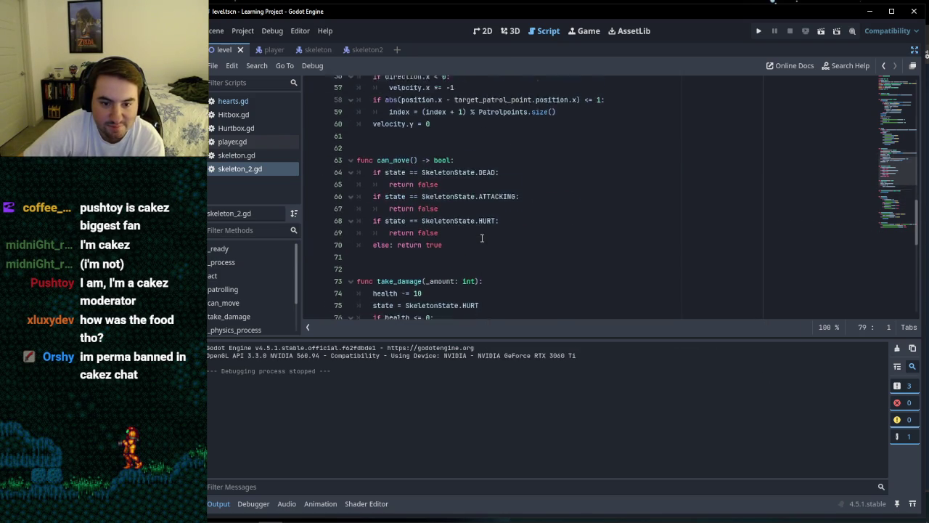
pyautogui.scroll(-1, 481, 238)
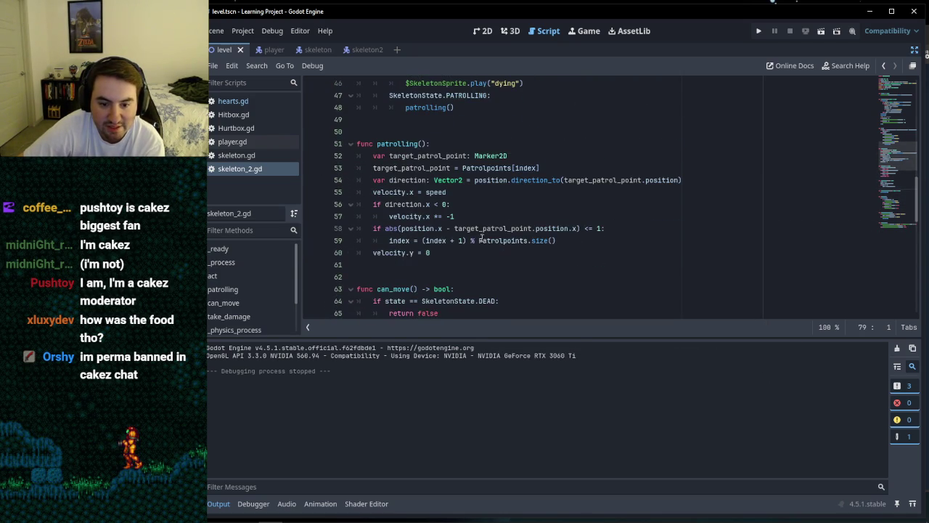
pyautogui.moveTo(458, 253)
pyautogui.mouseDown()
pyautogui.moveTo(377, 180)
pyautogui.moveTo(377, 155)
pyautogui.mouseUp()
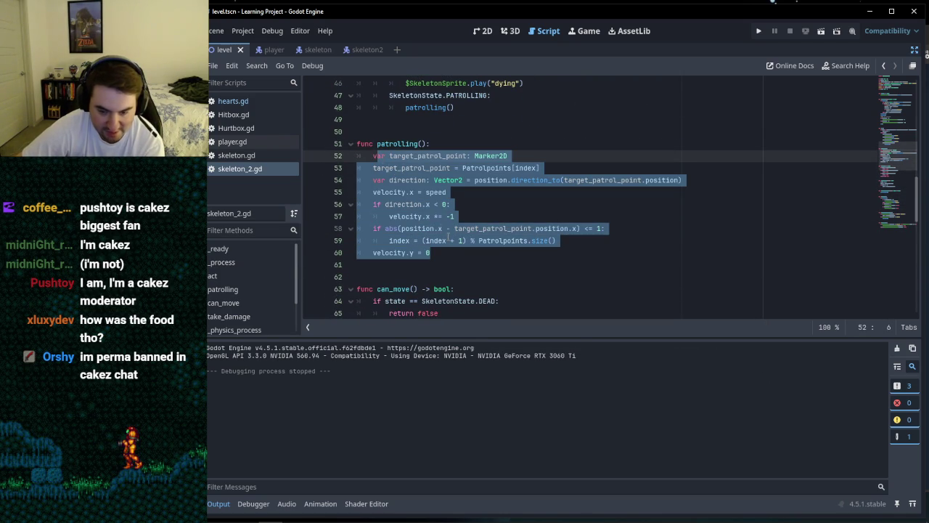
pyautogui.click(458, 253)
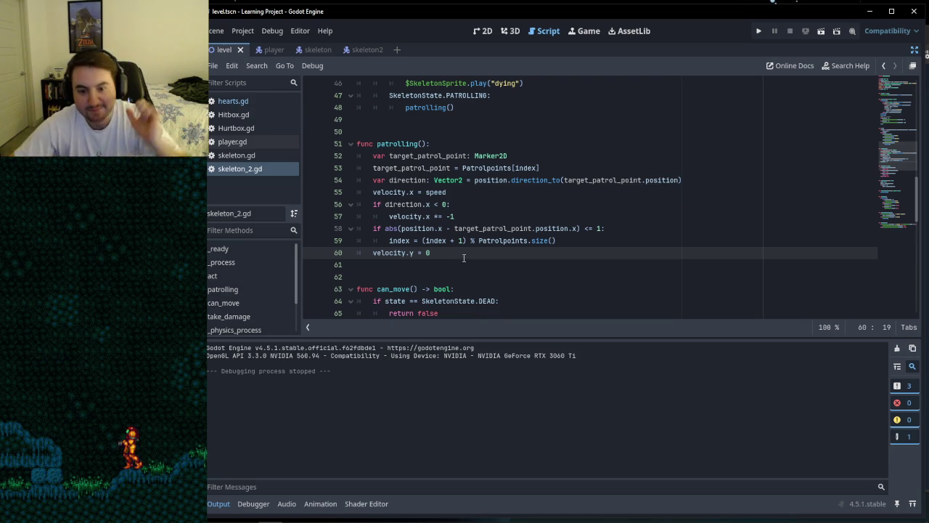
pyautogui.click(481, 205)
pyautogui.click(473, 221)
pyautogui.click(498, 254)
pyautogui.click(527, 216)
pyautogui.click(537, 204)
pyautogui.click(545, 192)
pyautogui.click(548, 164)
pyautogui.click(543, 155)
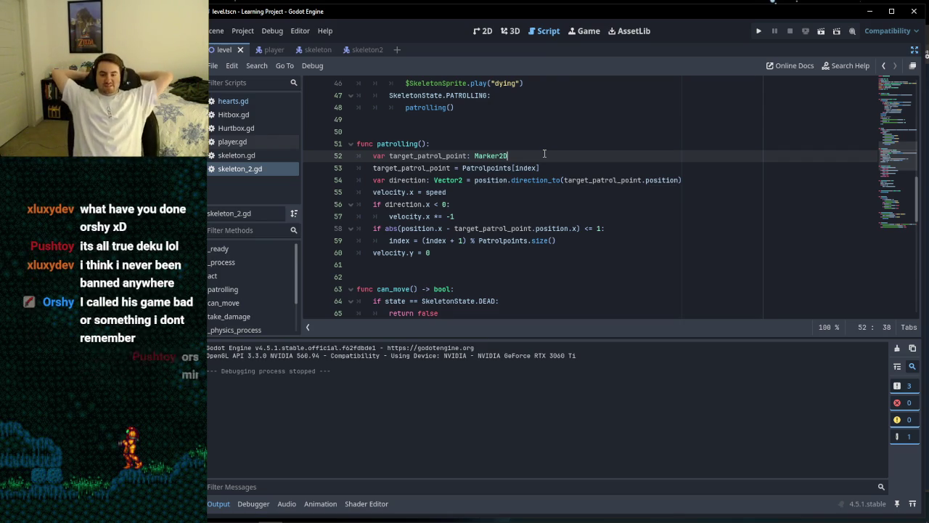
pyautogui.click(491, 265)
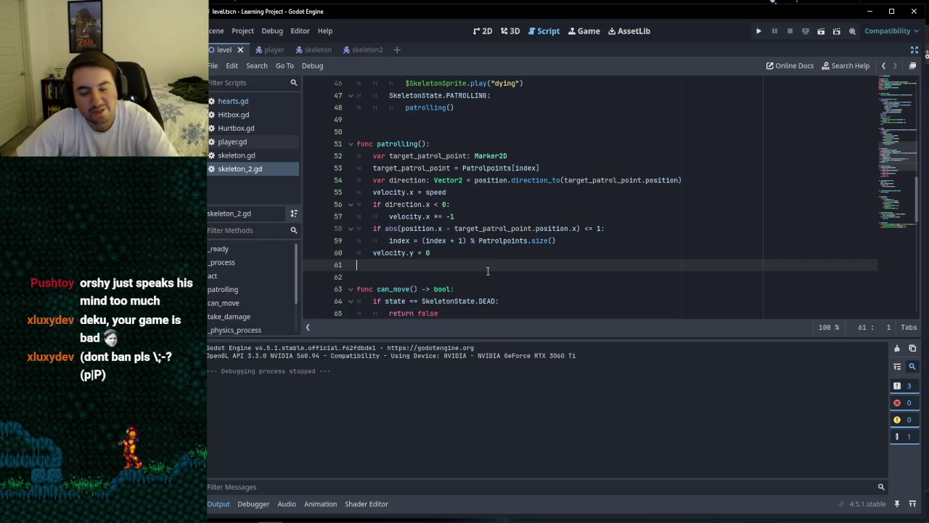
pyautogui.click(453, 270)
pyautogui.click(453, 267)
pyautogui.scroll(10, 450, 217)
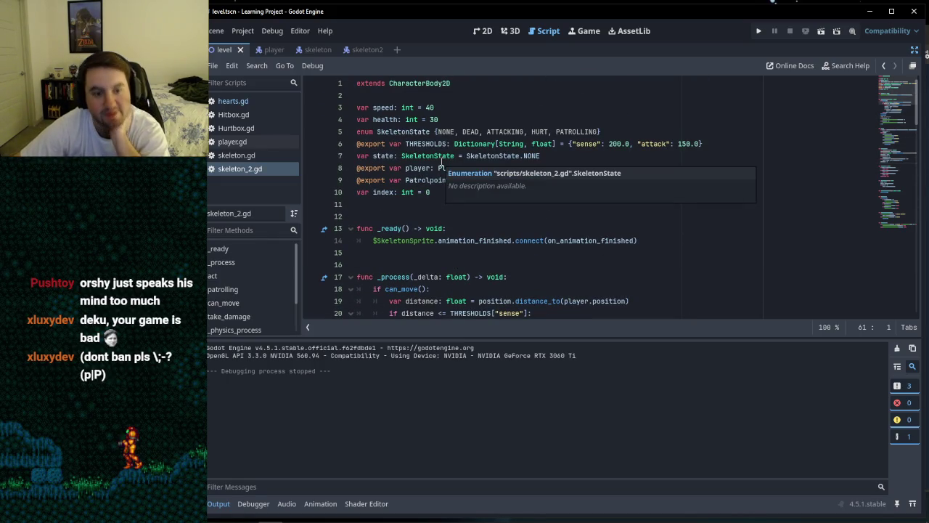
pyautogui.click(424, 204)
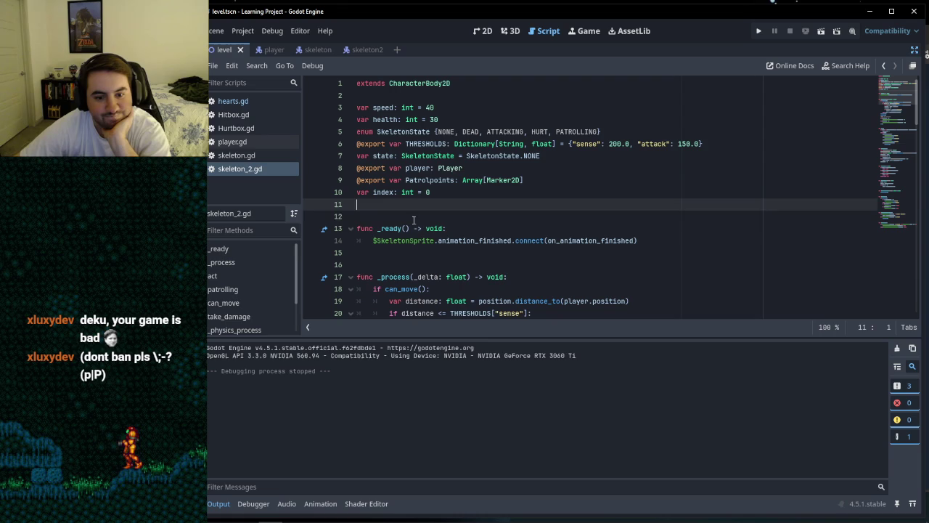
pyautogui.click(398, 211)
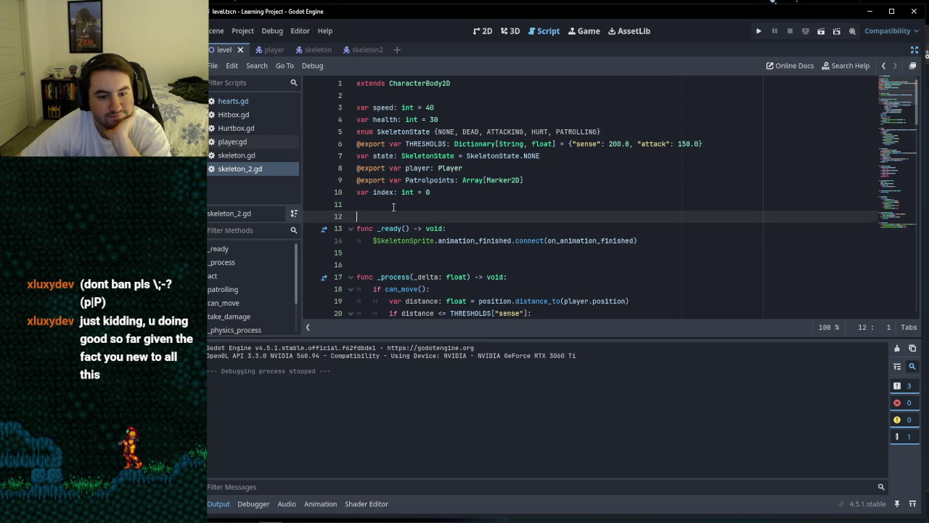
pyautogui.click(394, 207)
pyautogui.scroll(-20, 398, 211)
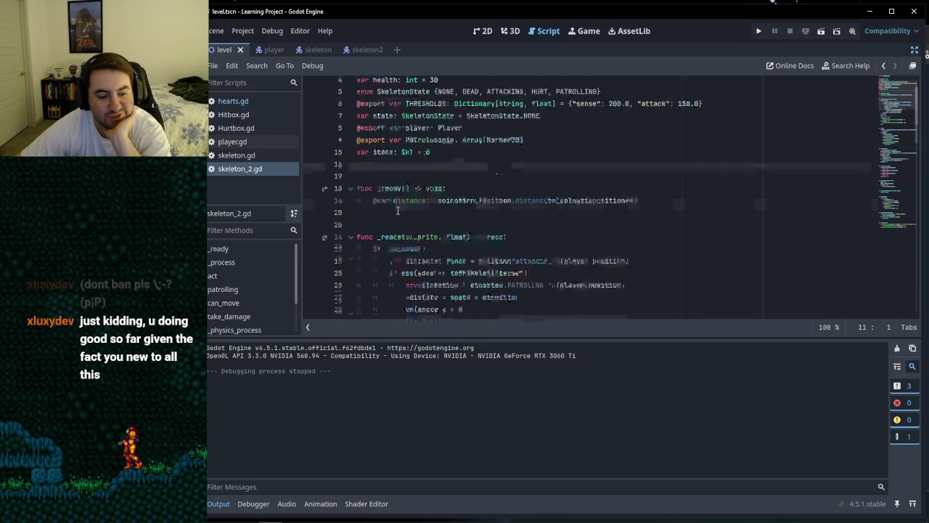
pyautogui.scroll(-5, 398, 206)
pyautogui.scroll(20, 397, 209)
pyautogui.scroll(5, 398, 209)
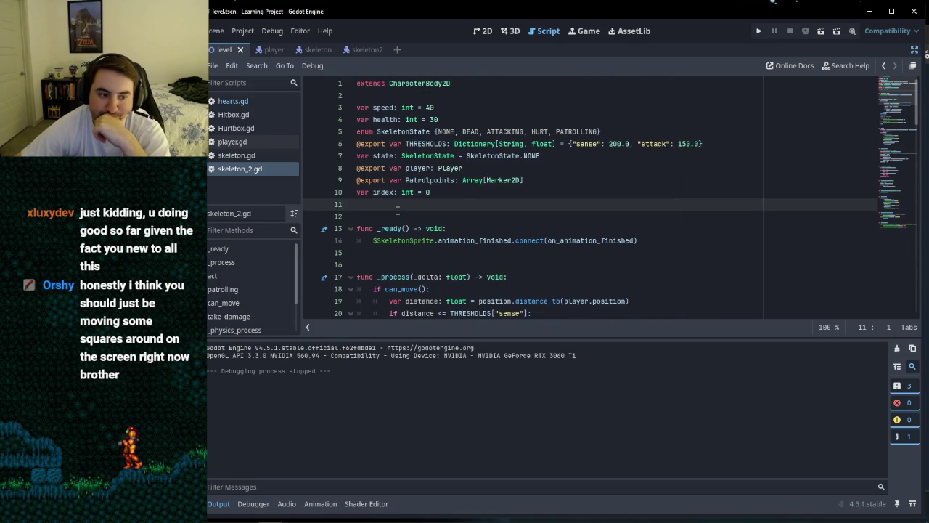
pyautogui.click(390, 264)
pyautogui.click(383, 253)
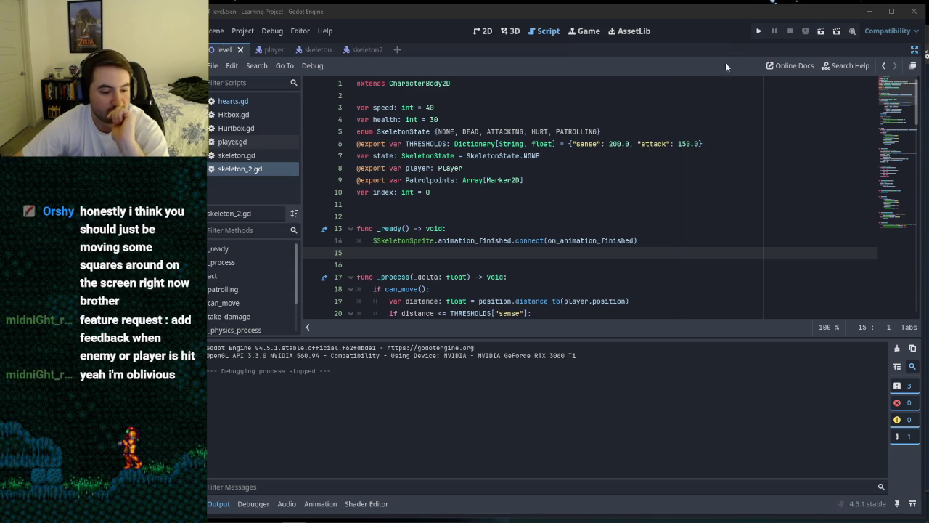
# Step: Run the project and walk the player left toward the skeleton
pyautogui.click(758, 30)
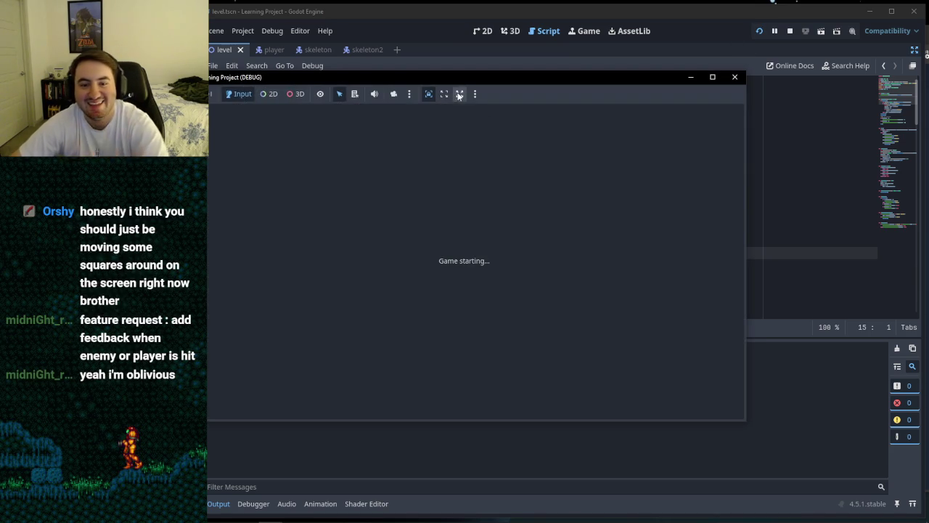
pyautogui.press('a')
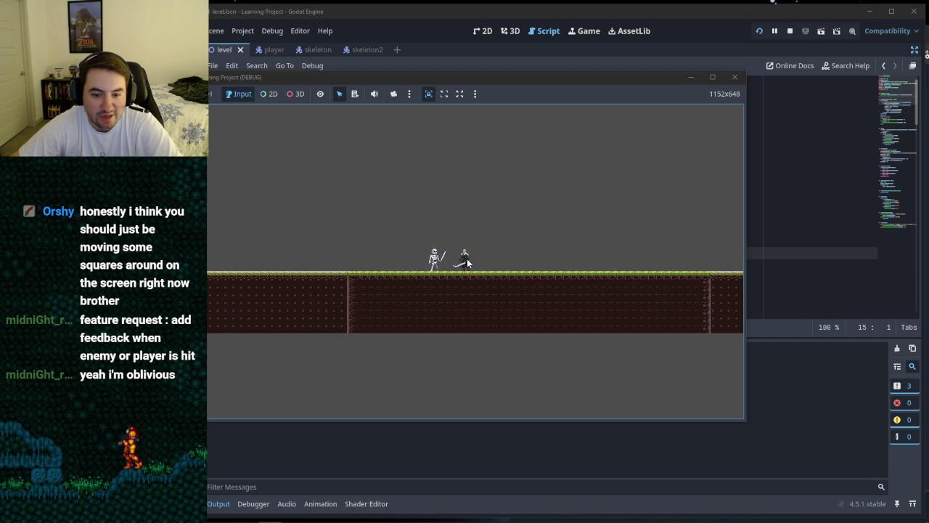
pyautogui.press('a')
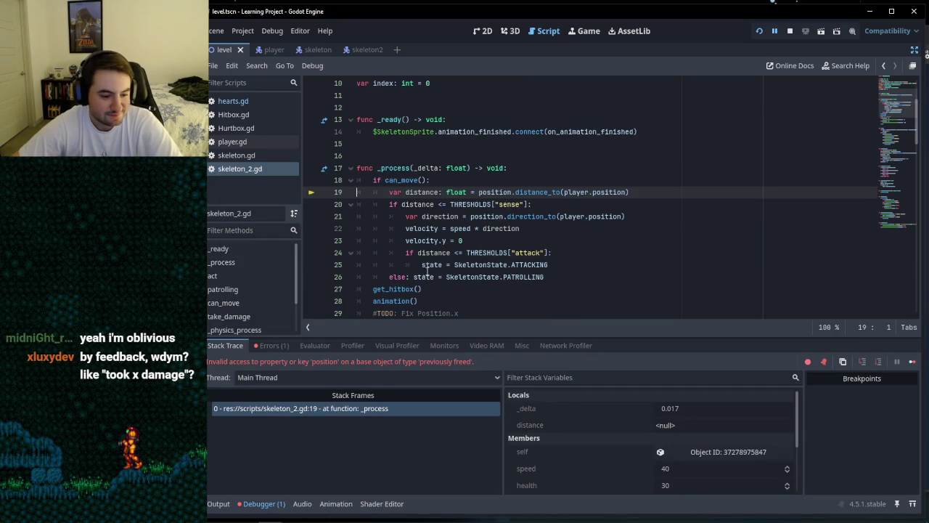
# Step: Place the caret after the animation() call in _process at lines 27–28 and scroll up
pyautogui.click(450, 289)
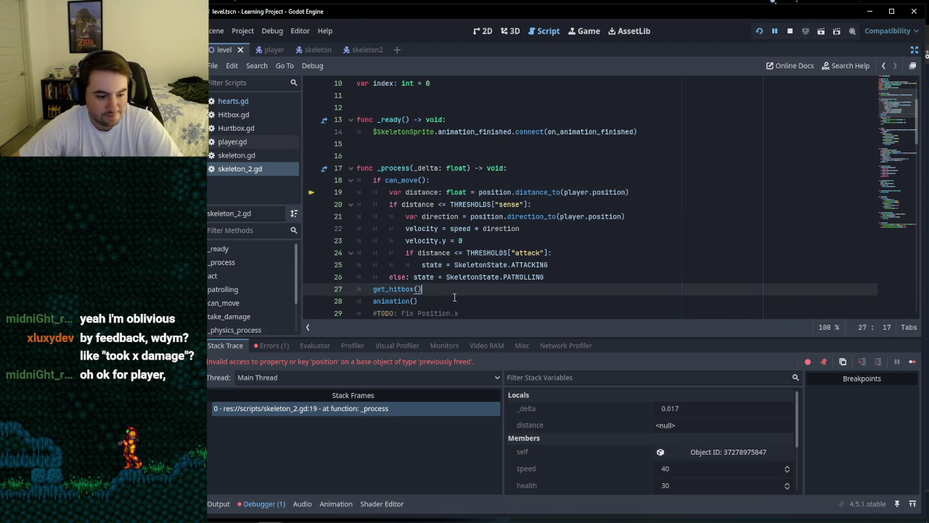
pyautogui.click(455, 298)
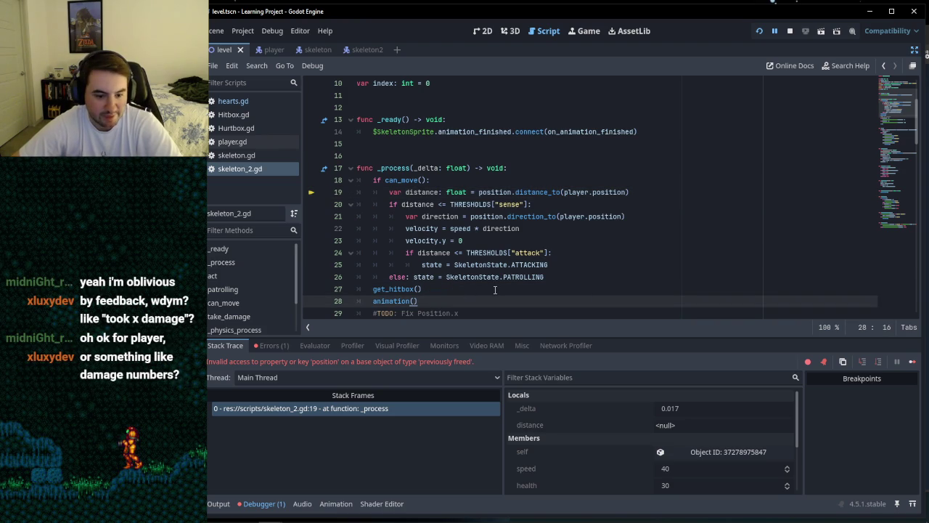
pyautogui.scroll(3, 495, 289)
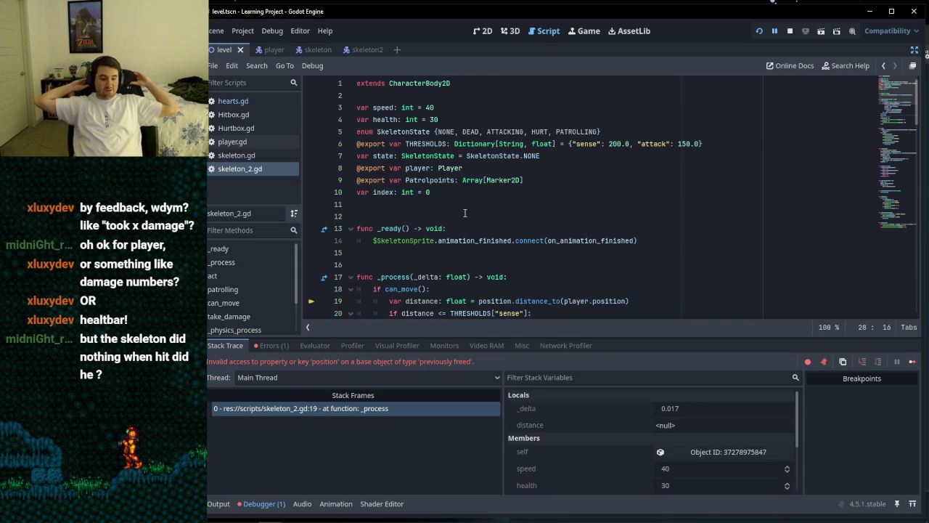
# Step: Relaunch the game, move the player left, right and left again, then close the game window
pyautogui.click(789, 33)
pyautogui.press('F5')
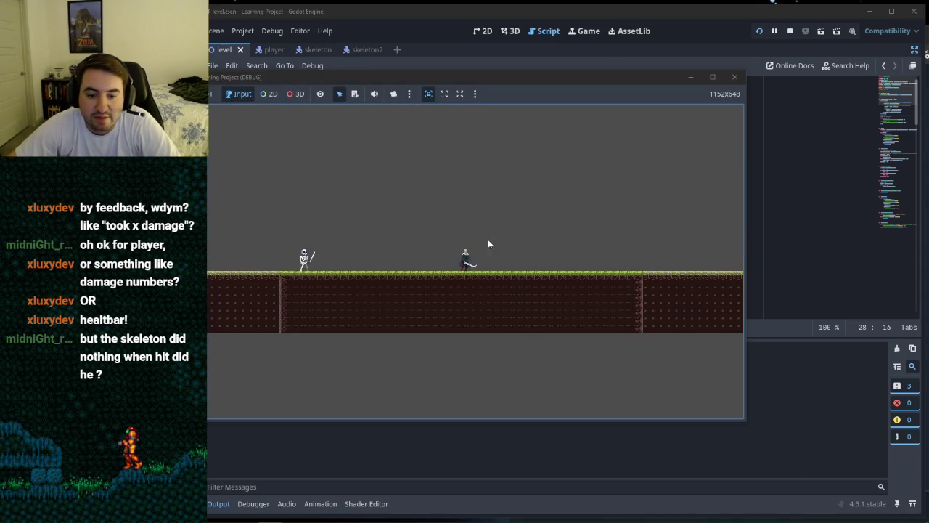
pyautogui.press('a')
pyautogui.press('a')
pyautogui.press('d')
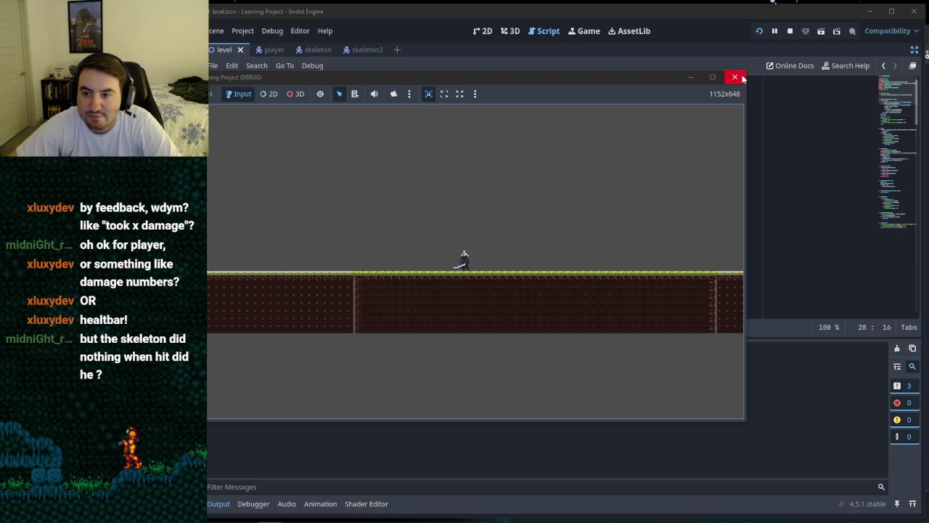
pyautogui.press('a')
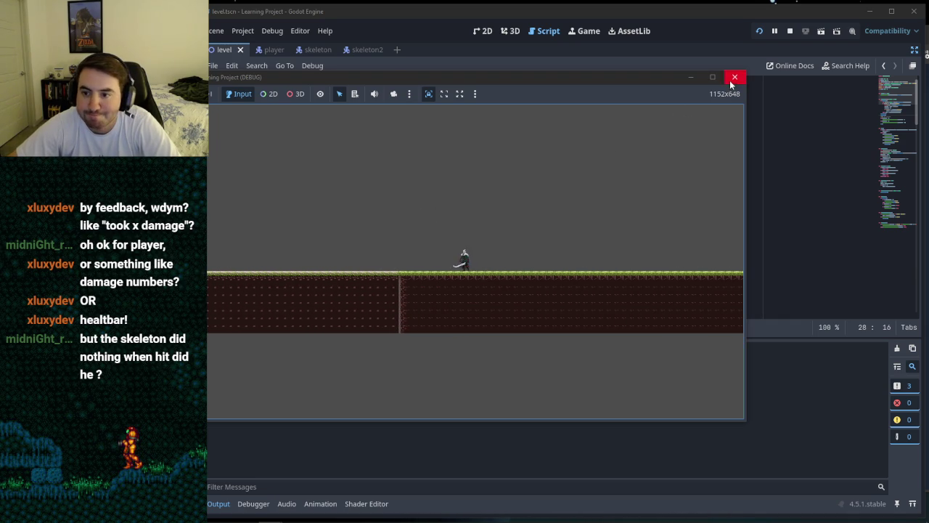
pyautogui.click(733, 77)
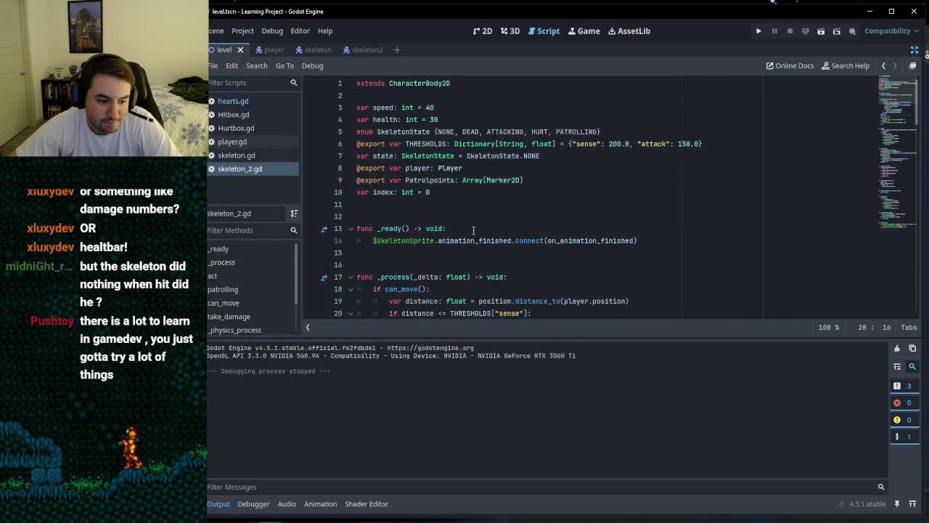
pyautogui.scroll(-20, 456, 211)
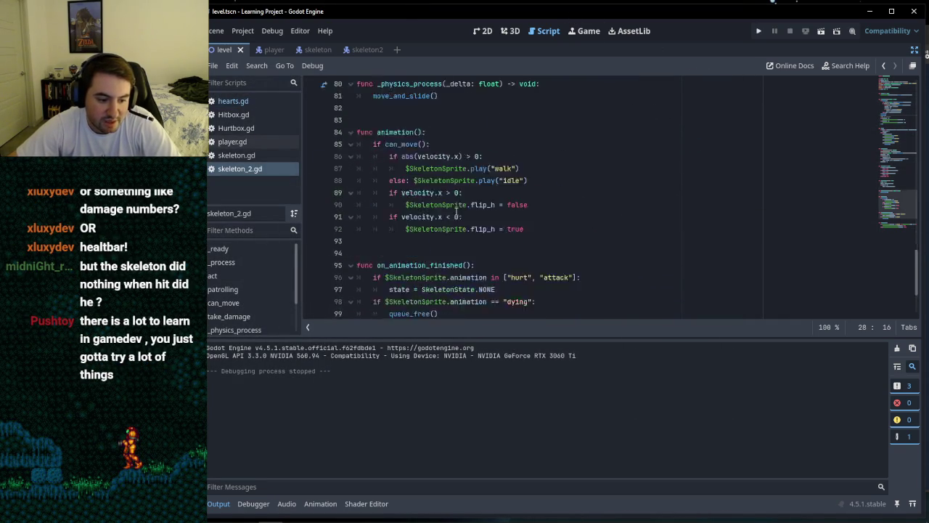
pyautogui.scroll(20, 456, 211)
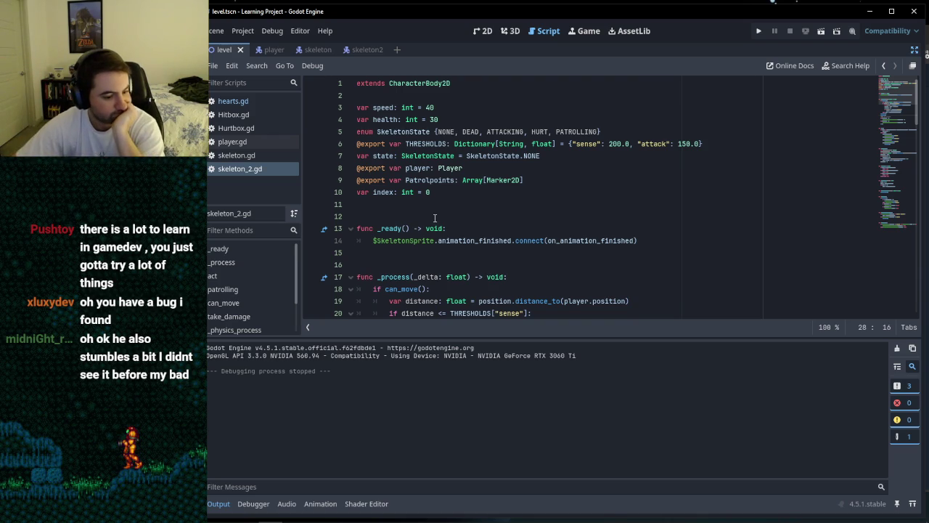
pyautogui.click(478, 206)
pyautogui.press('Down')
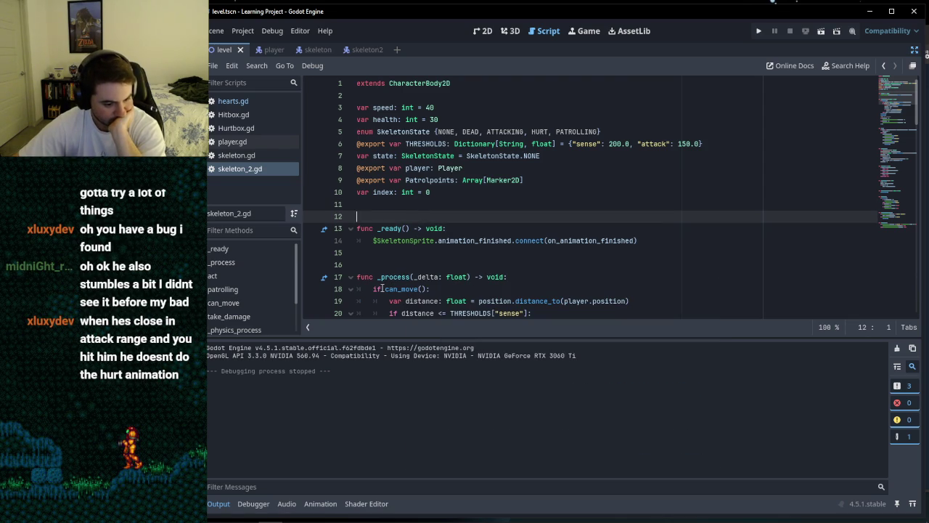
pyautogui.click(386, 264)
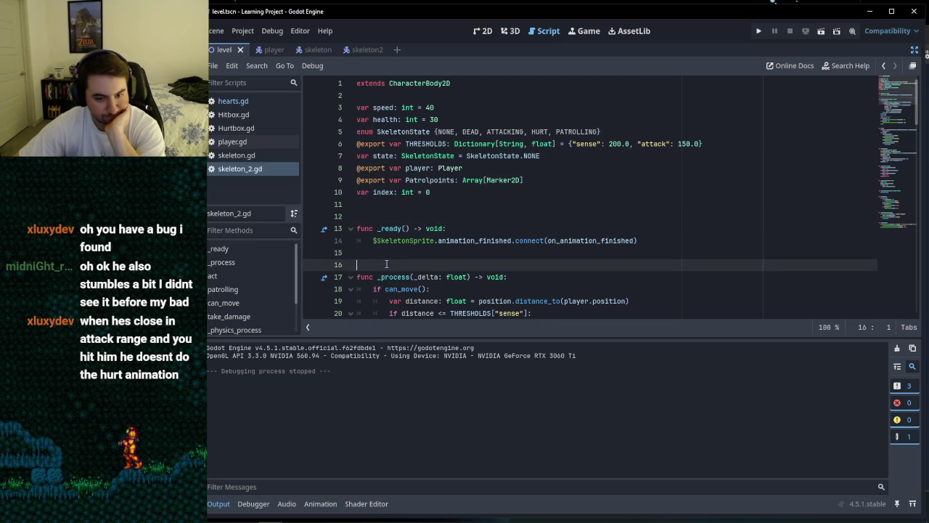
pyautogui.click(379, 218)
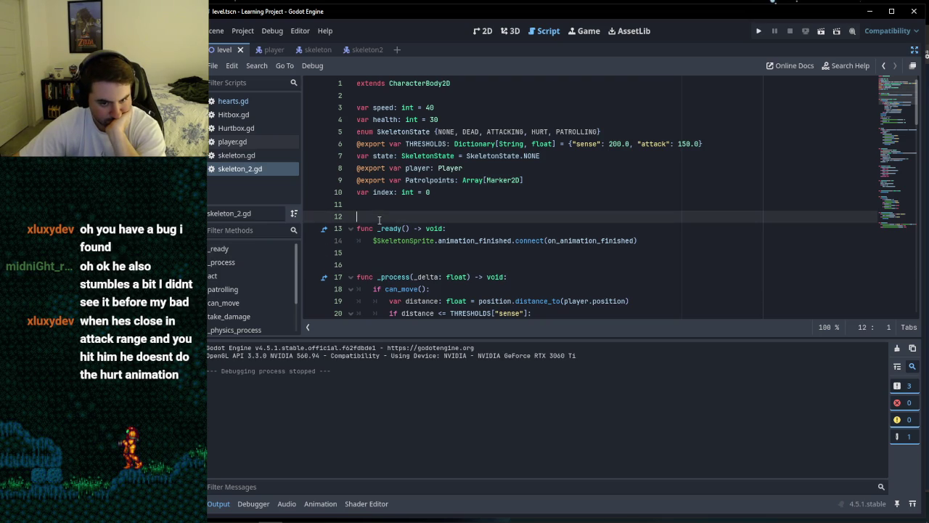
pyautogui.moveTo(376, 227)
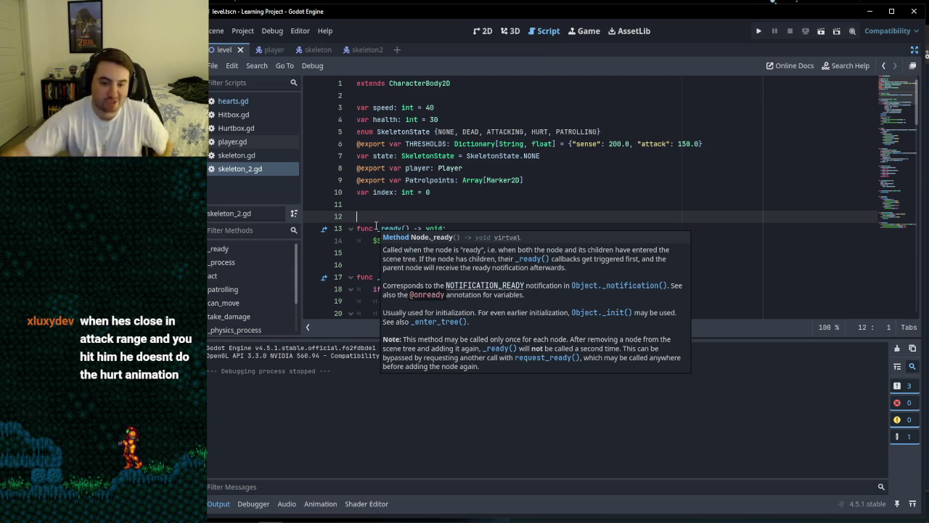
pyautogui.press('Up')
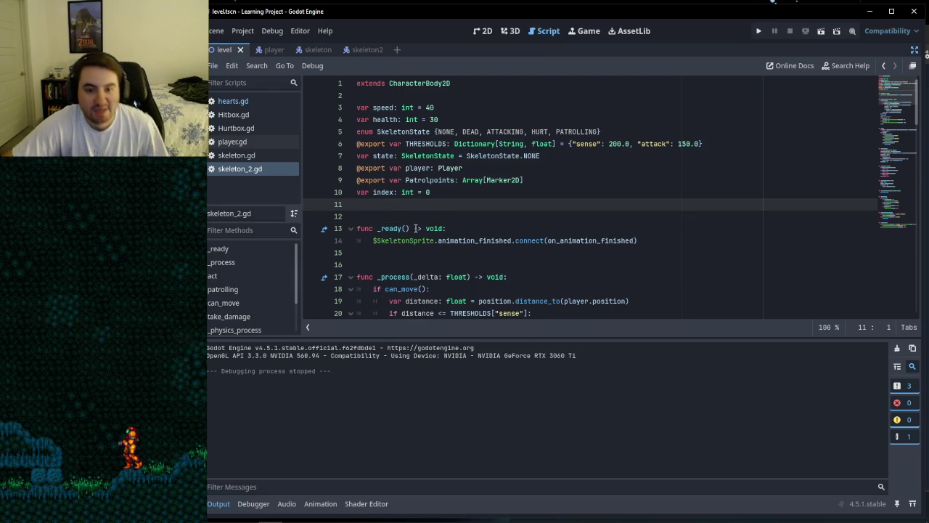
pyautogui.scroll(-20, 415, 228)
pyautogui.scroll(-5, 415, 228)
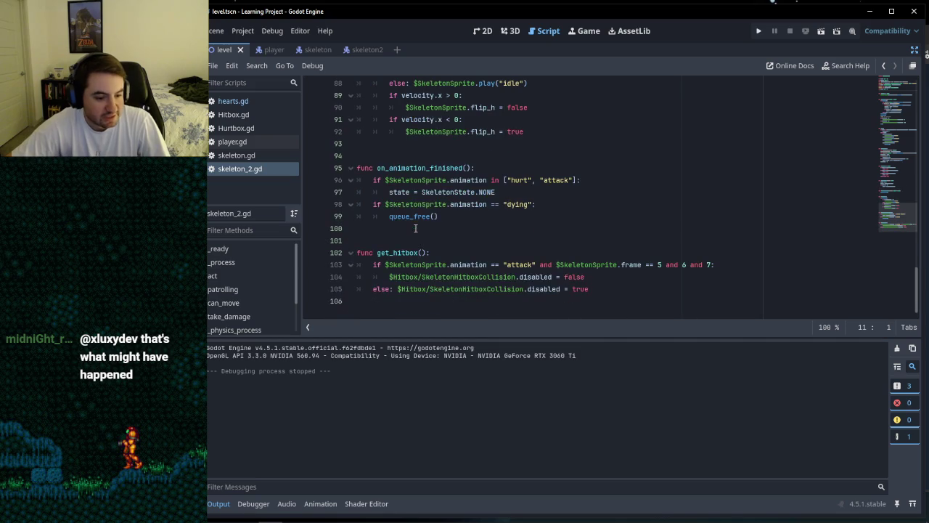
pyautogui.click(424, 239)
pyautogui.scroll(5, 424, 239)
pyautogui.scroll(20, 424, 239)
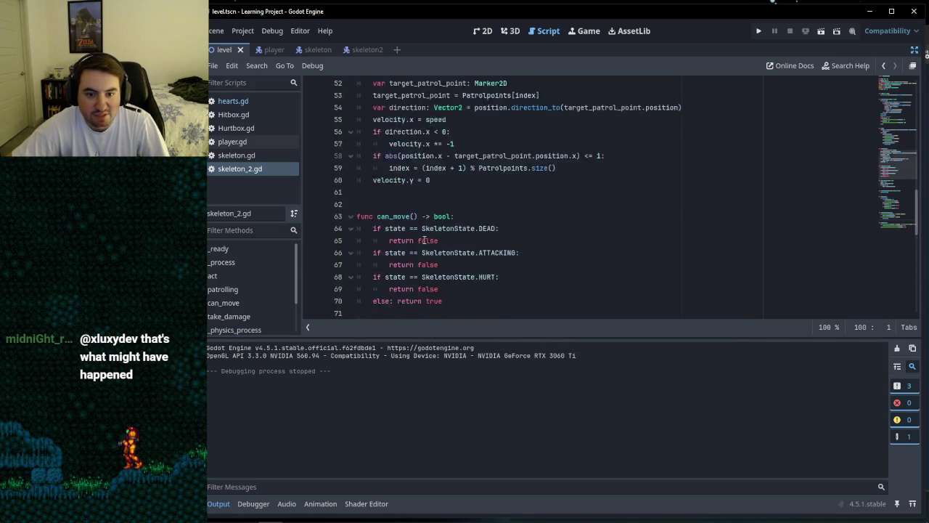
pyautogui.click(417, 252)
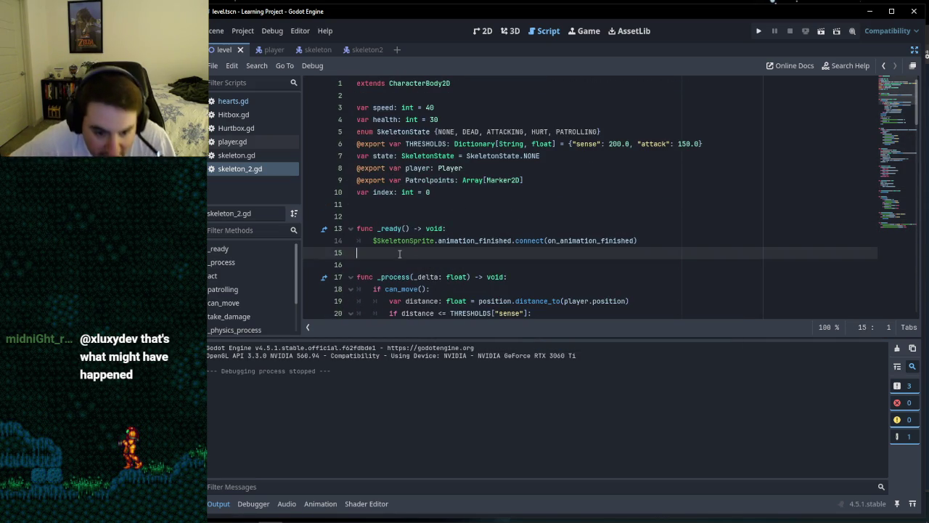
pyautogui.click(412, 264)
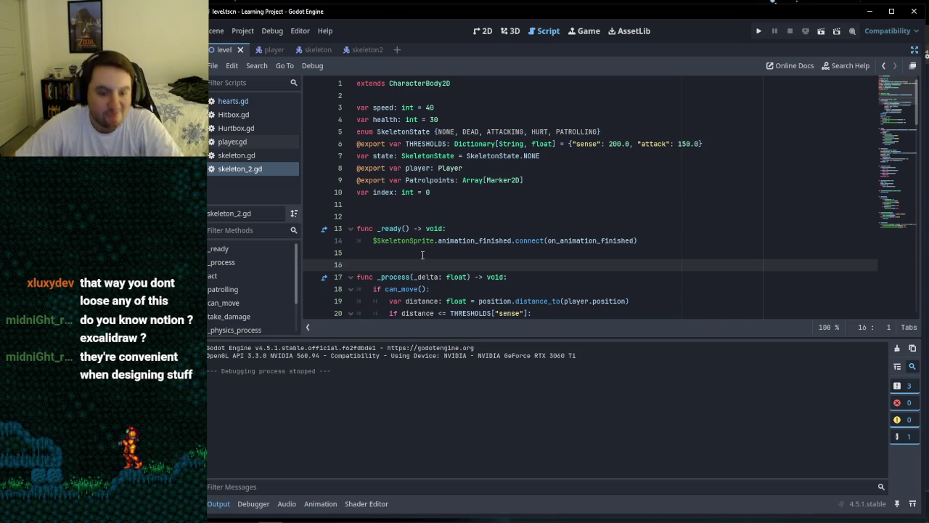
pyautogui.click(415, 250)
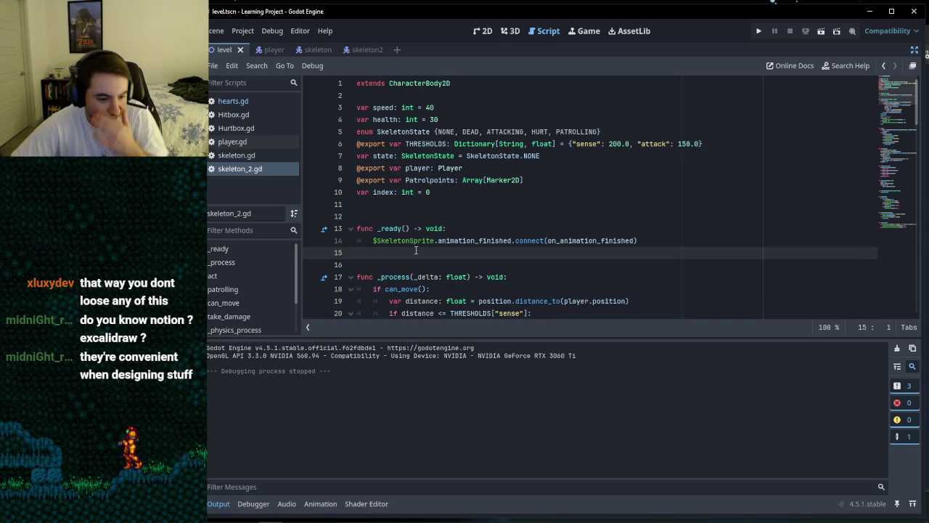
pyautogui.click(394, 206)
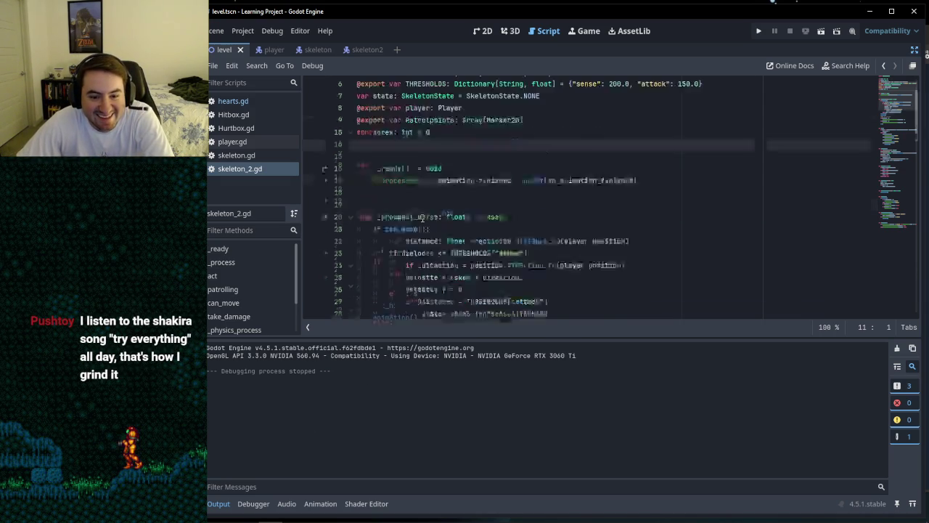
pyautogui.scroll(-20, 421, 218)
pyautogui.scroll(20, 421, 218)
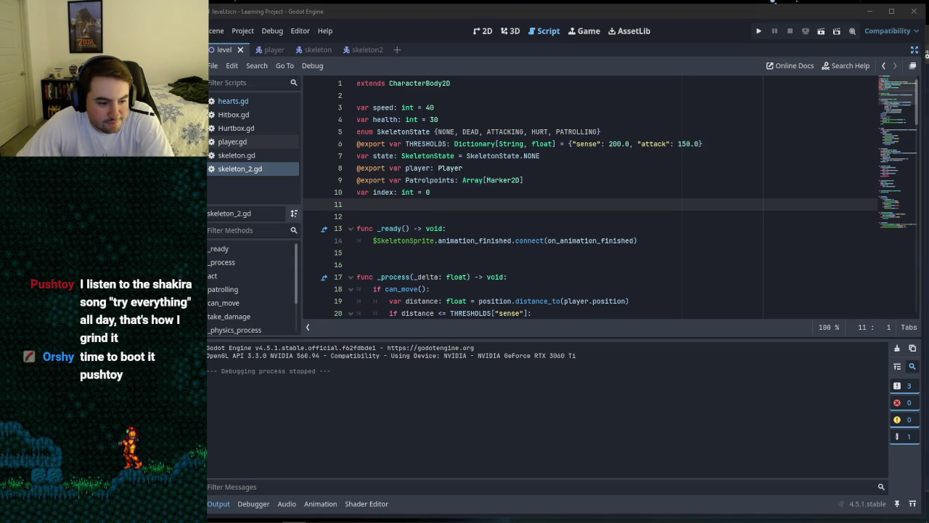
pyautogui.click(405, 219)
pyautogui.press('Up')
pyautogui.scroll(-6, 428, 209)
pyautogui.scroll(6, 428, 209)
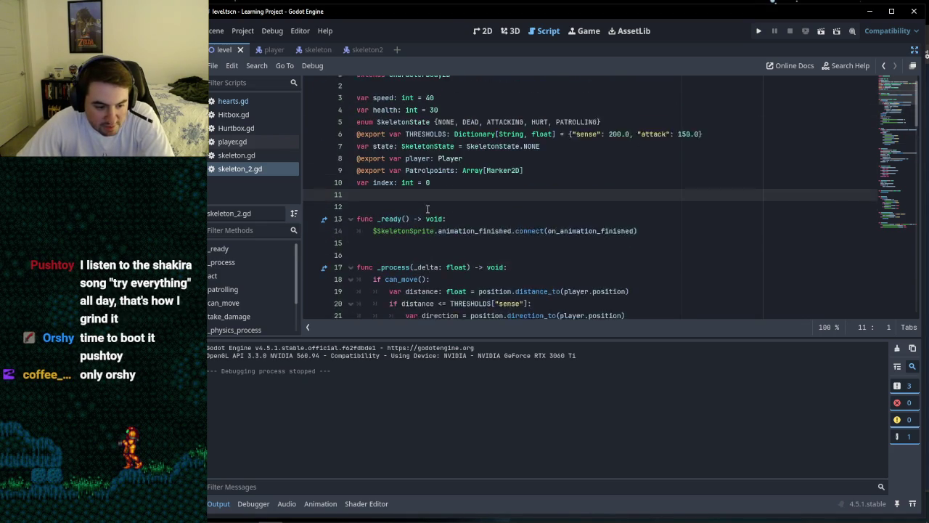
pyautogui.click(406, 253)
pyautogui.press('Down')
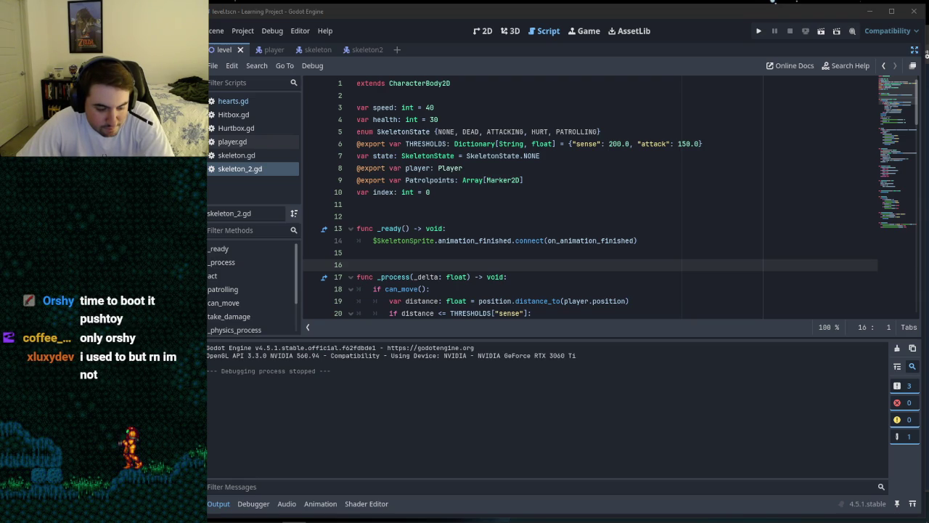
pyautogui.click(421, 243)
pyautogui.click(419, 253)
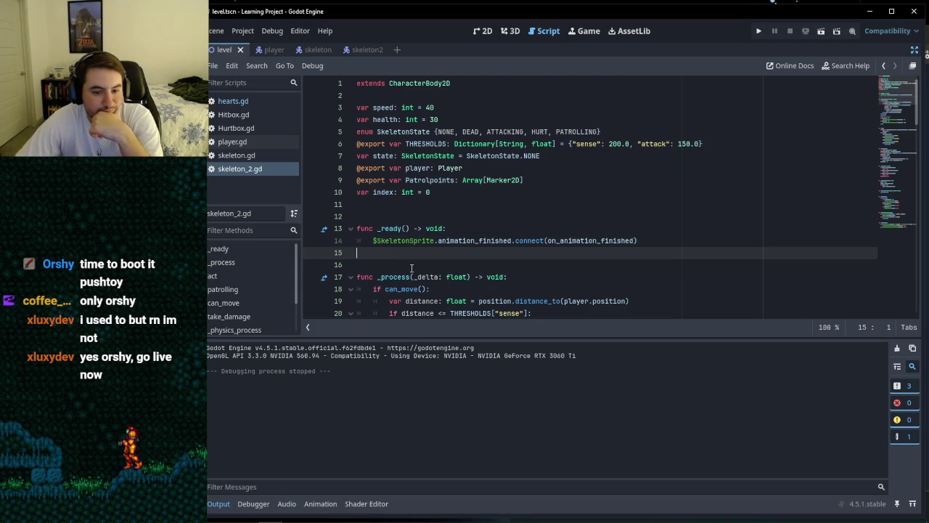
pyautogui.click(411, 267)
pyautogui.click(406, 228)
pyautogui.click(404, 216)
pyautogui.click(401, 209)
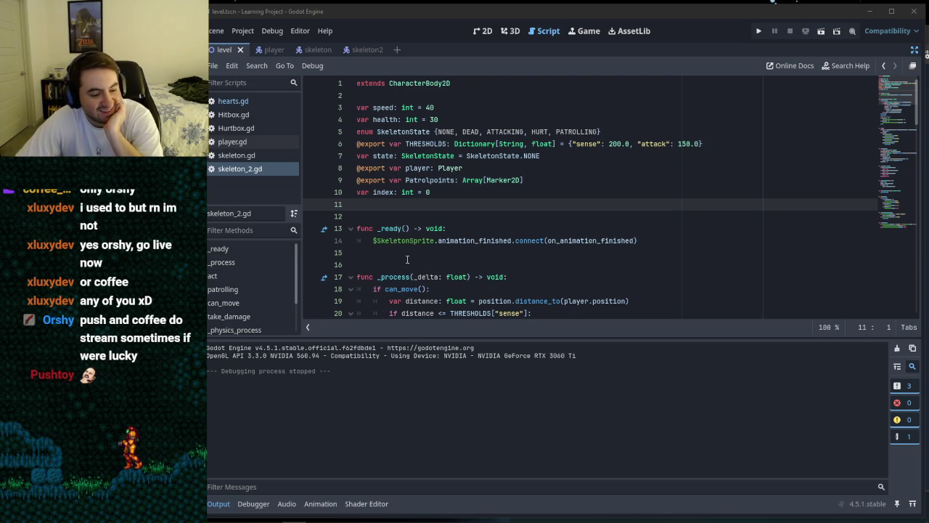
pyautogui.click(427, 204)
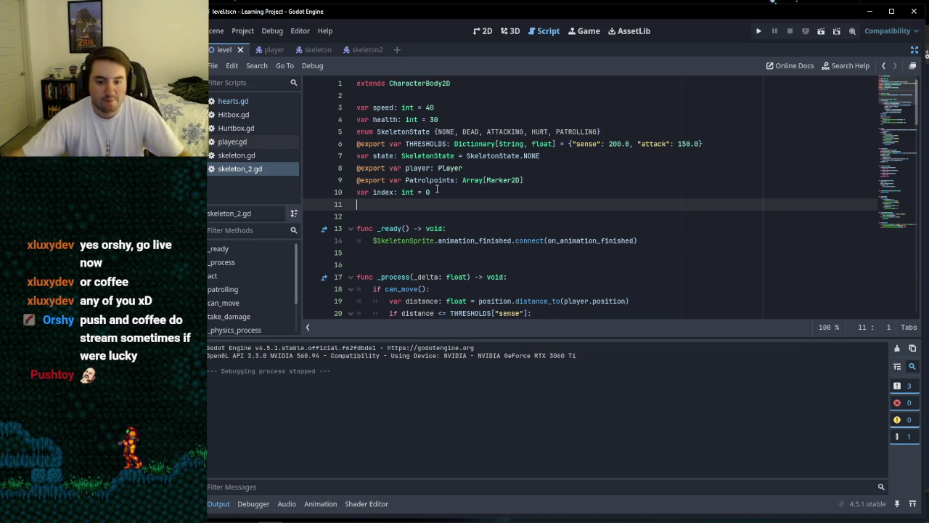
pyautogui.click(390, 267)
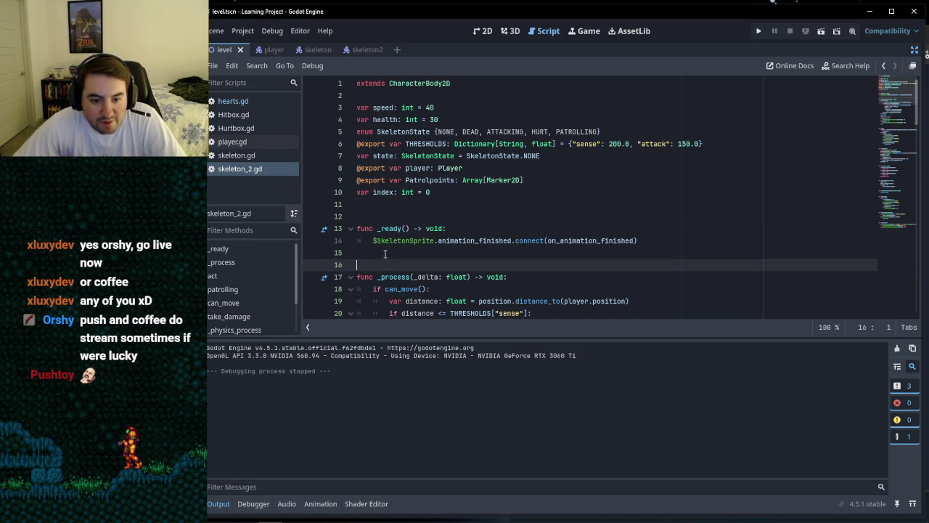
pyautogui.click(385, 254)
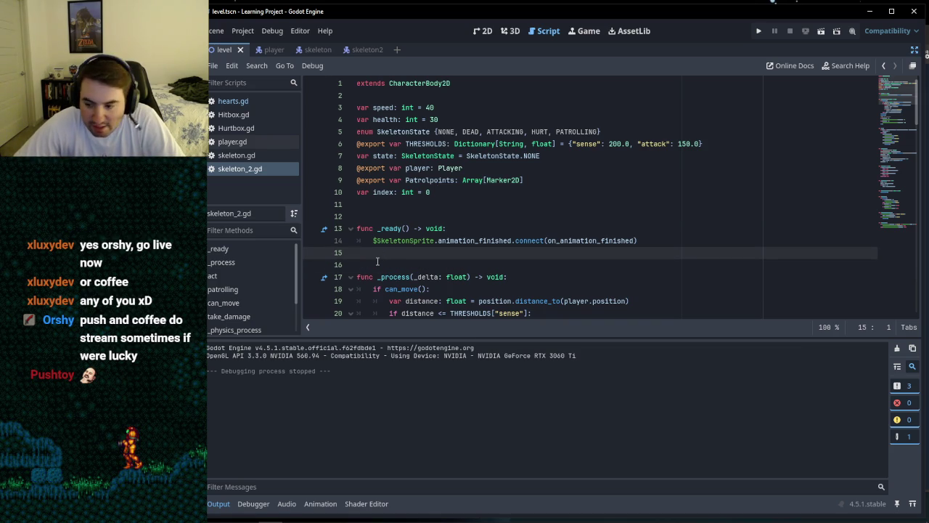